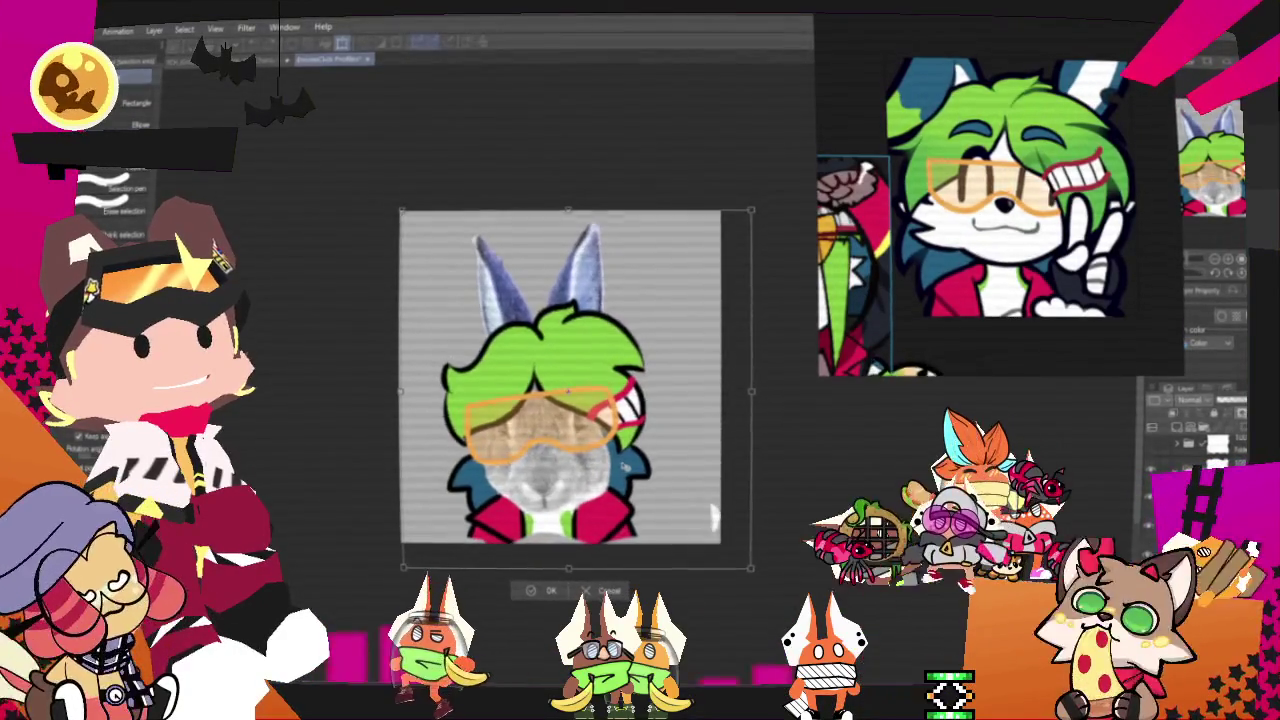
# - Rotate the green-haired character onto its side with the ears pointing right and commit the transform
pyautogui.moveTo(629, 466)
pyautogui.mouseDown()
pyautogui.moveTo(654, 461)
pyautogui.moveTo(643, 461)
pyautogui.mouseUp()
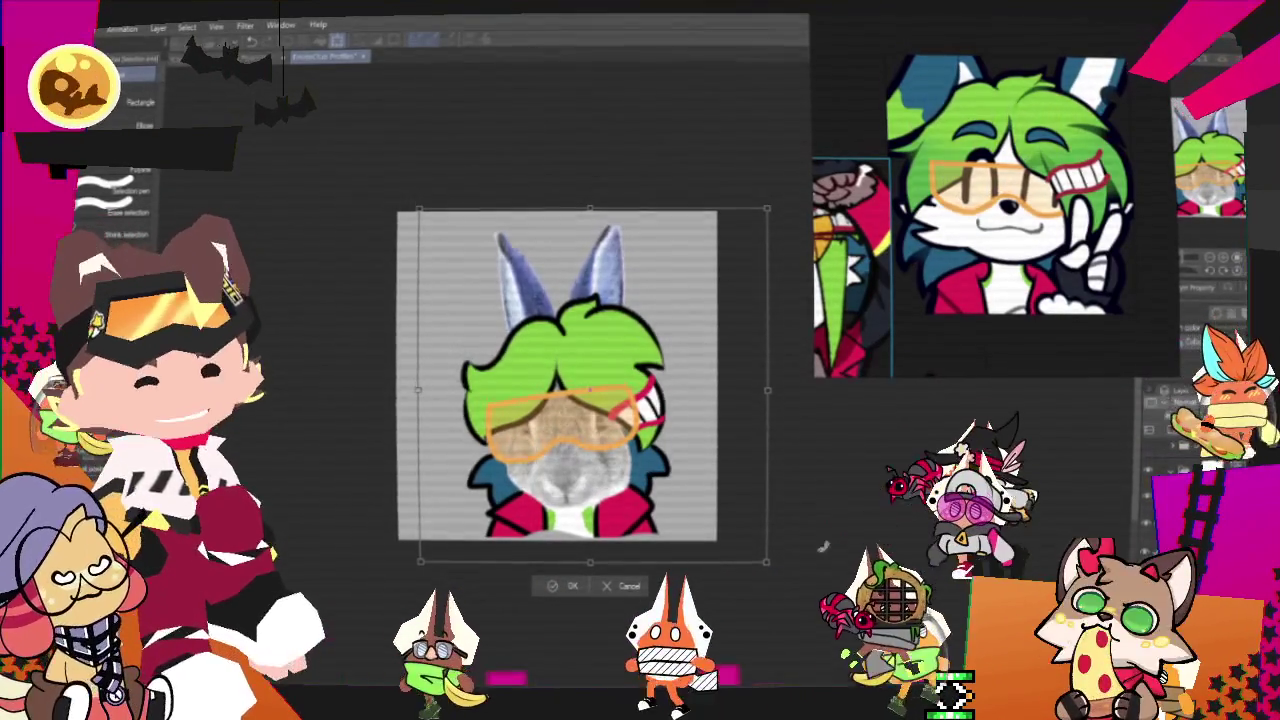
pyautogui.moveTo(776, 593); pyautogui.dragTo(708, 238)
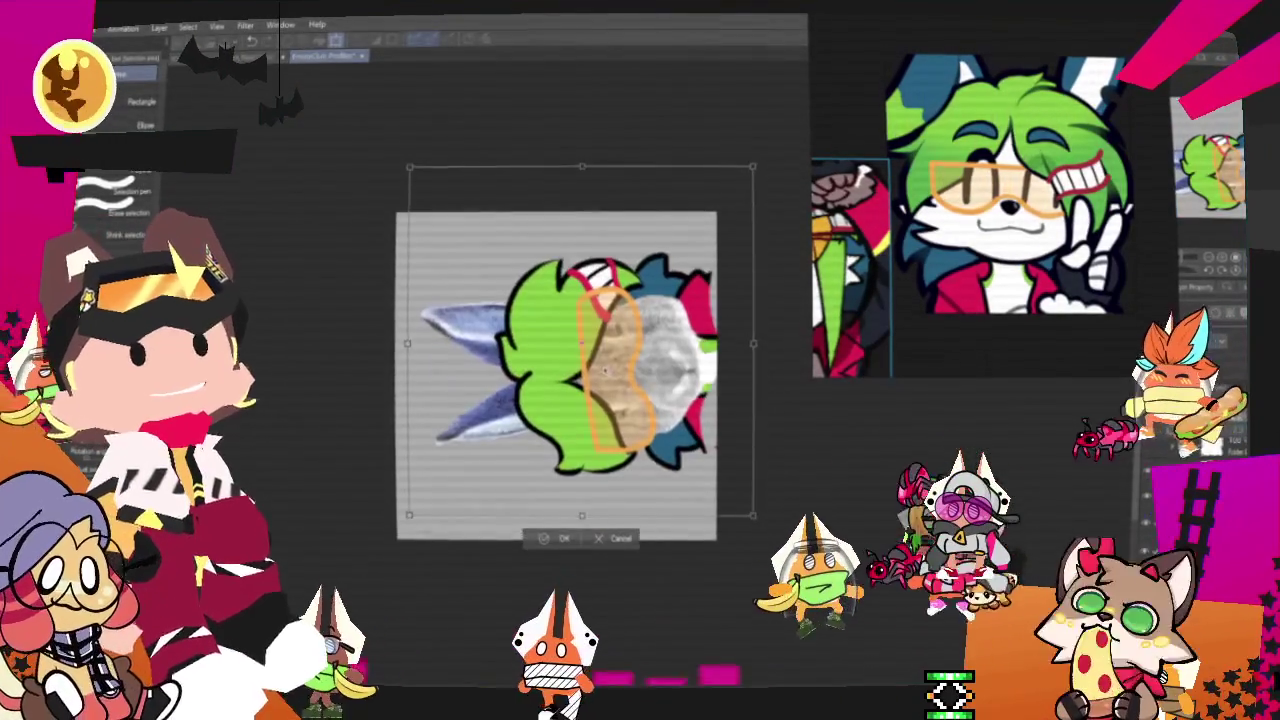
pyautogui.moveTo(614, 419); pyautogui.dragTo(586, 368)
pyautogui.moveTo(708, 238); pyautogui.dragTo(403, 236)
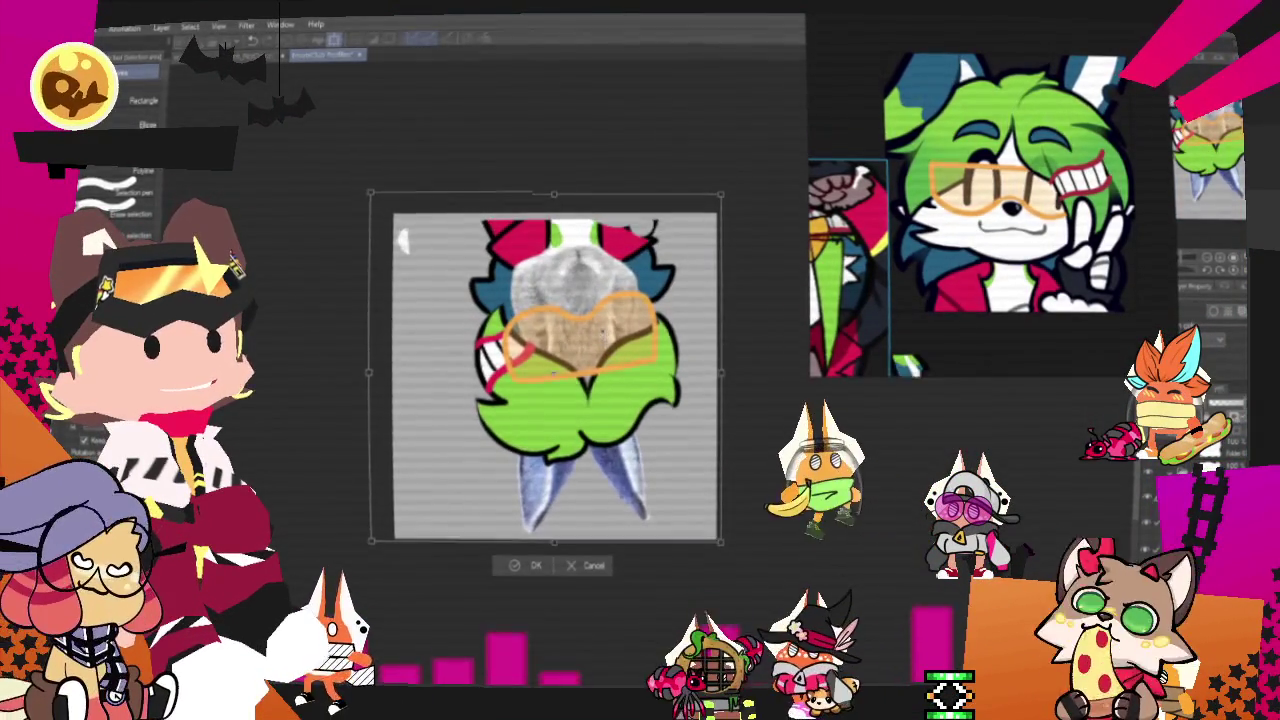
pyautogui.moveTo(764, 437); pyautogui.dragTo(752, 265)
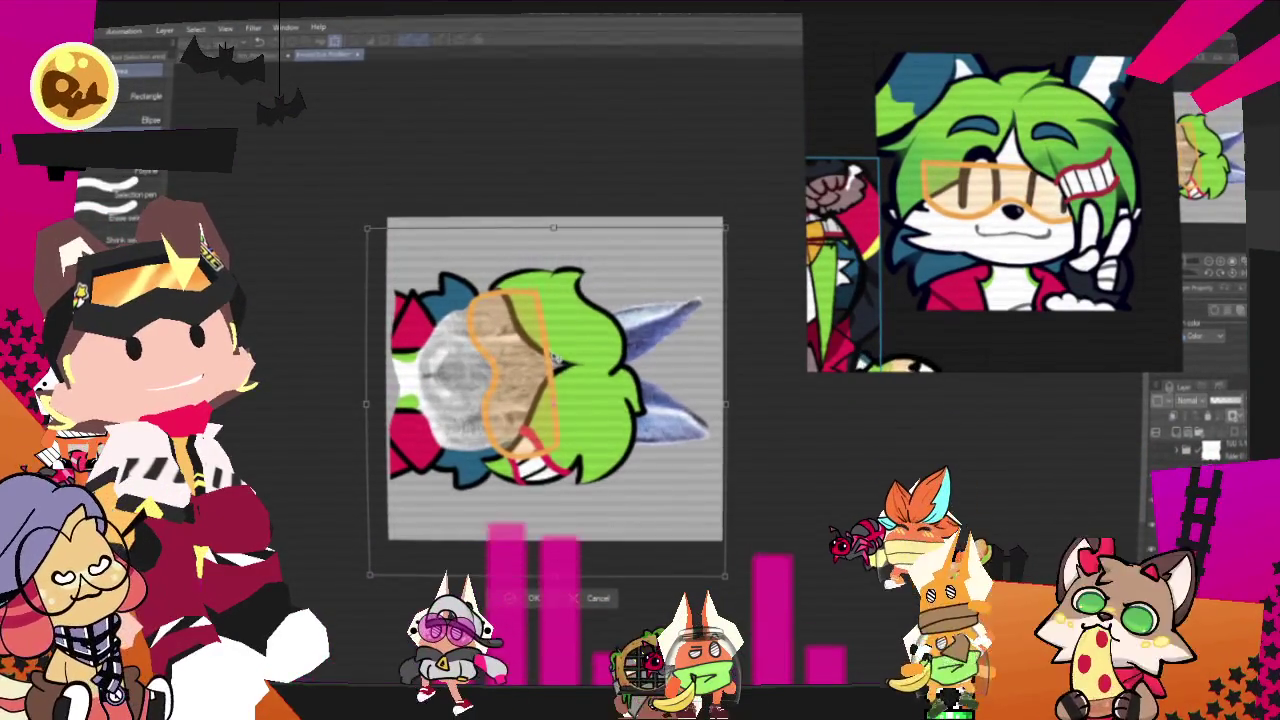
pyautogui.press('Return')
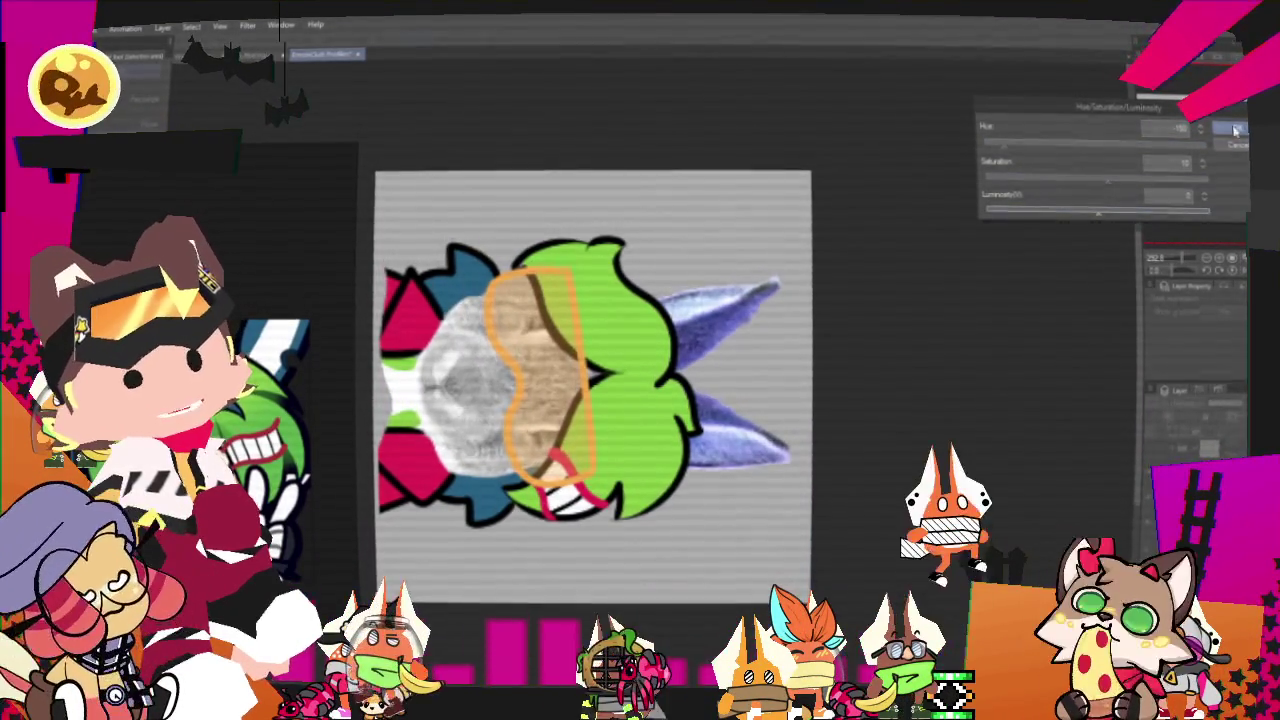
# - Apply the blue-violet Hue/Saturation/Luminosity tint to the character's ears, then bring up the File menu
pyautogui.press('Return')
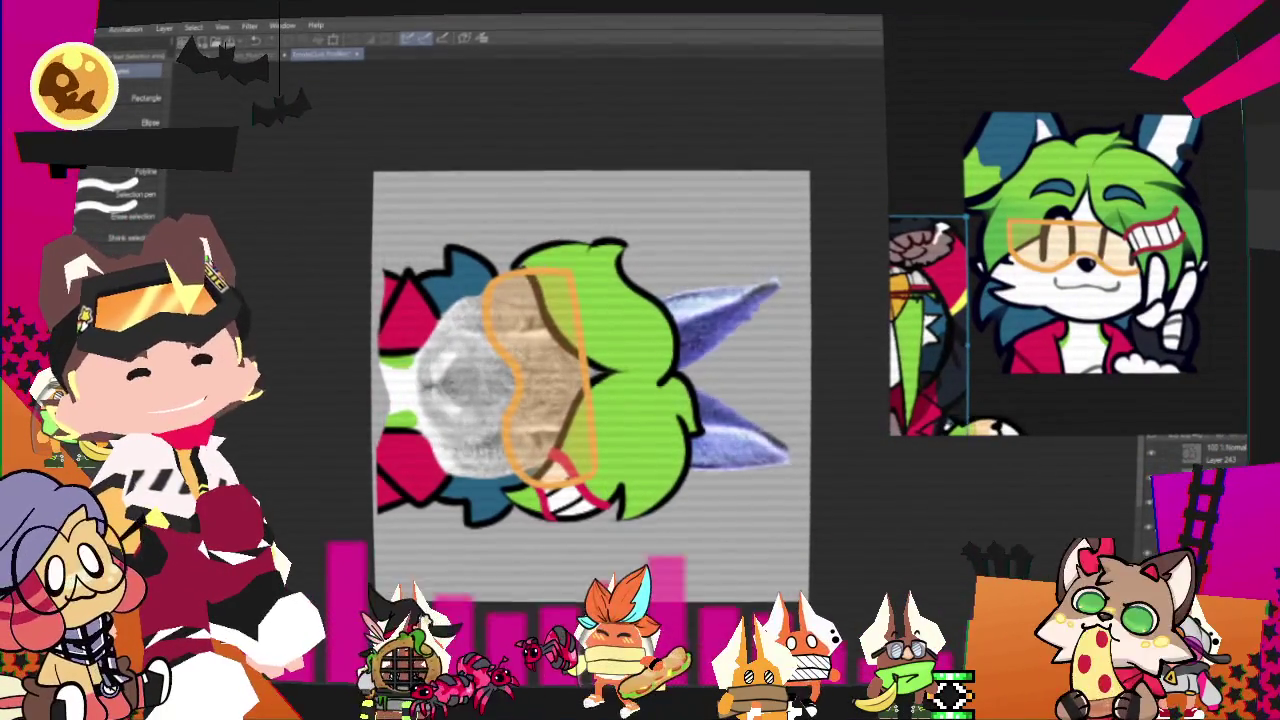
pyautogui.hotkey('alt', 'f')
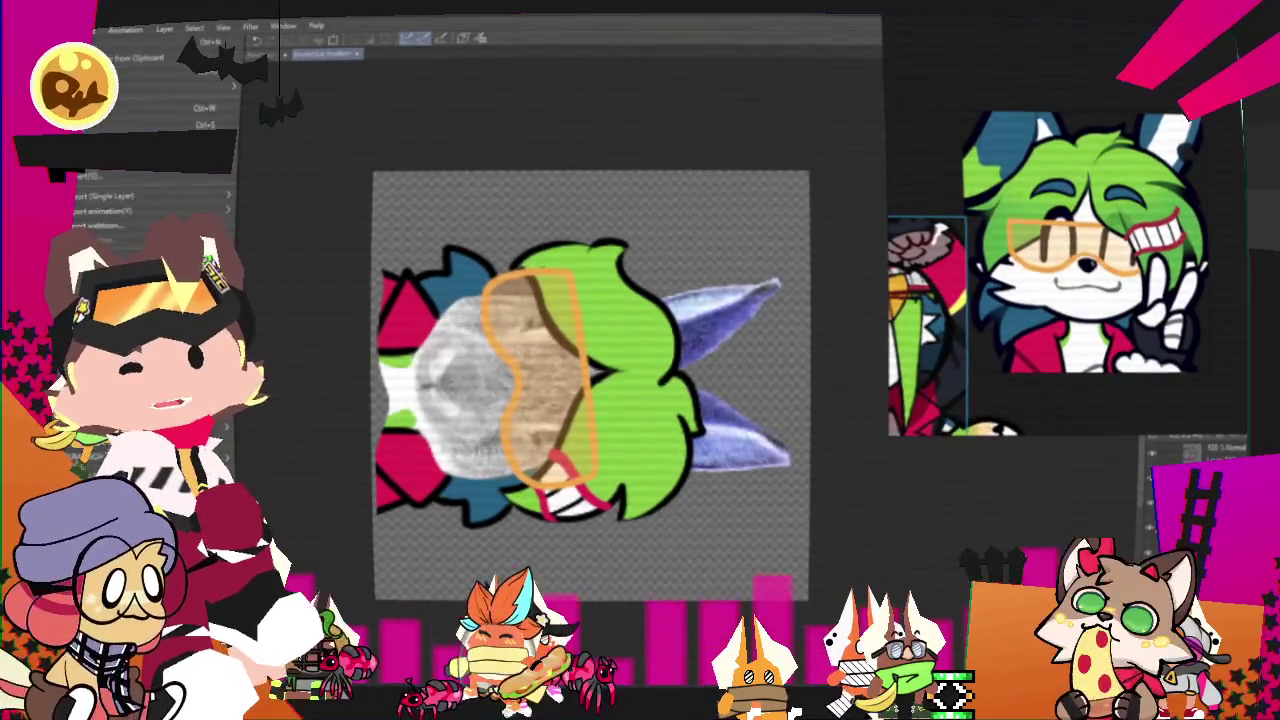
# - Export the sideways character drawing as a single-layer .png
pyautogui.click(216, 194)
pyautogui.click(297, 229)
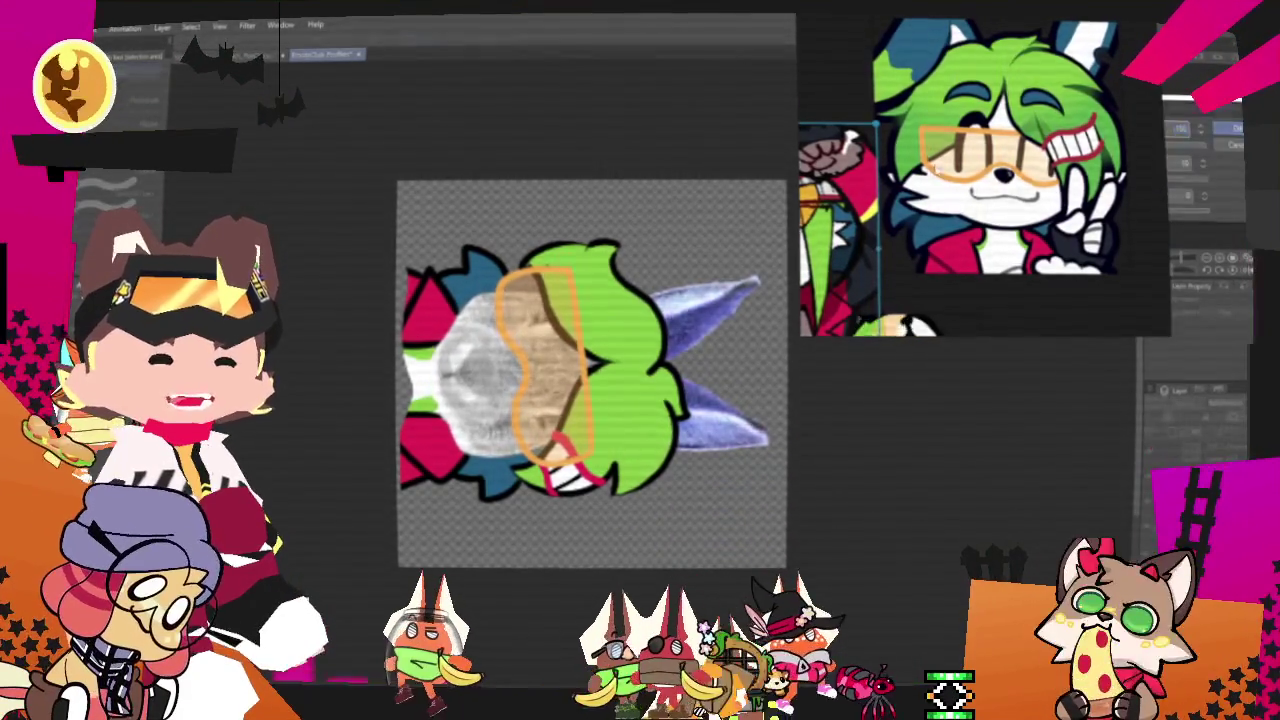
# - Recolour the ears a paler greyish blue with Hue/Saturation/Luminosity (Ctrl+U)
pyautogui.hotkey('ctrl', 'u')
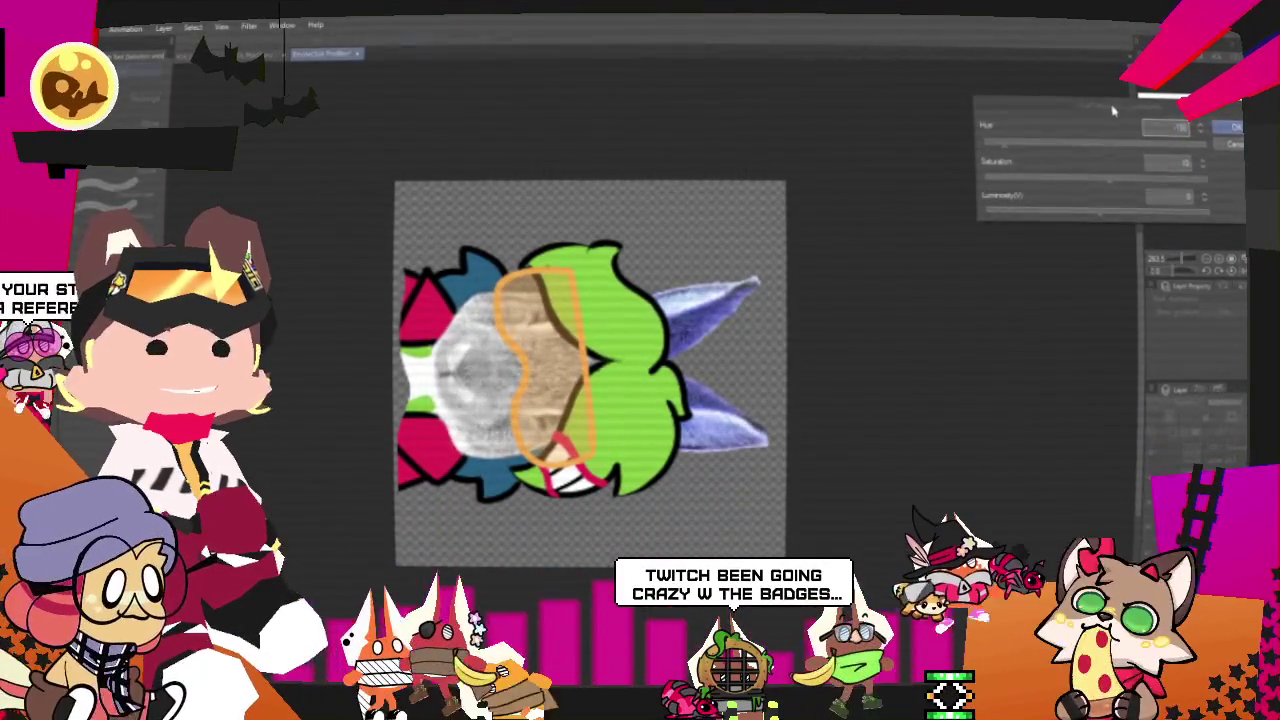
pyautogui.moveTo(1060, 105); pyautogui.dragTo(952, 148)
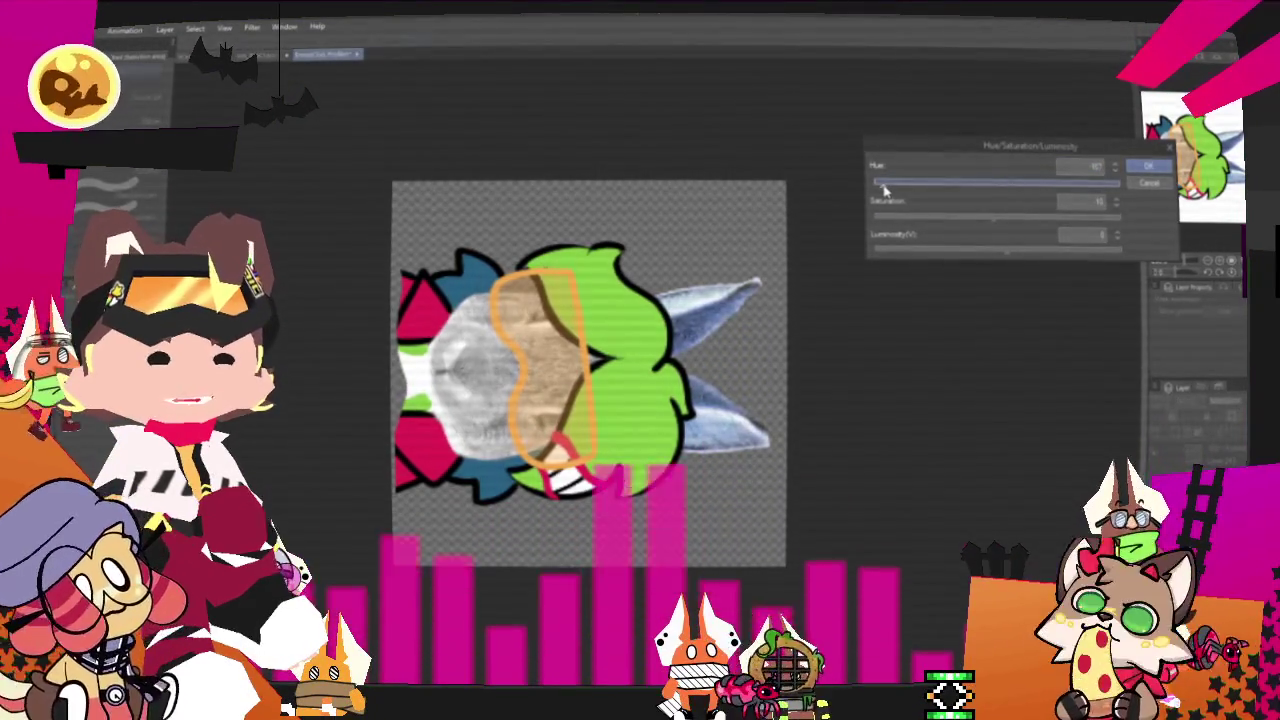
pyautogui.press('Return')
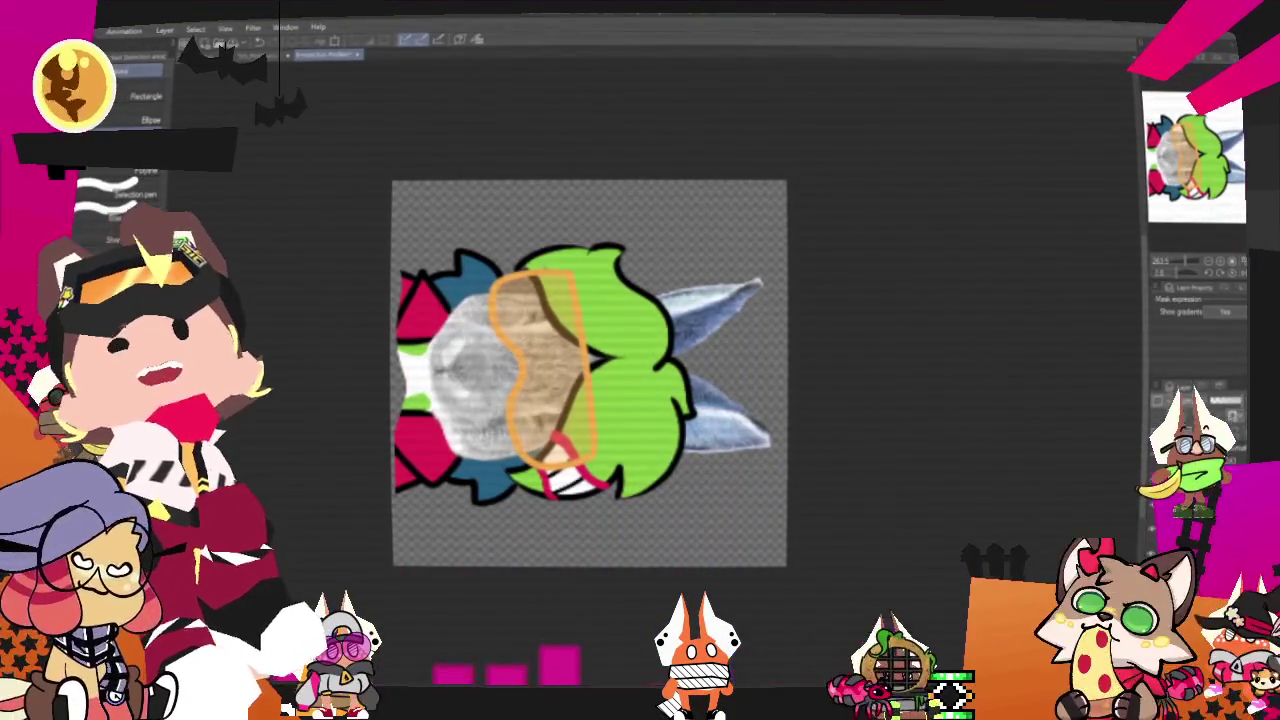
pyautogui.click(70, 30)
pyautogui.moveTo(150, 196)
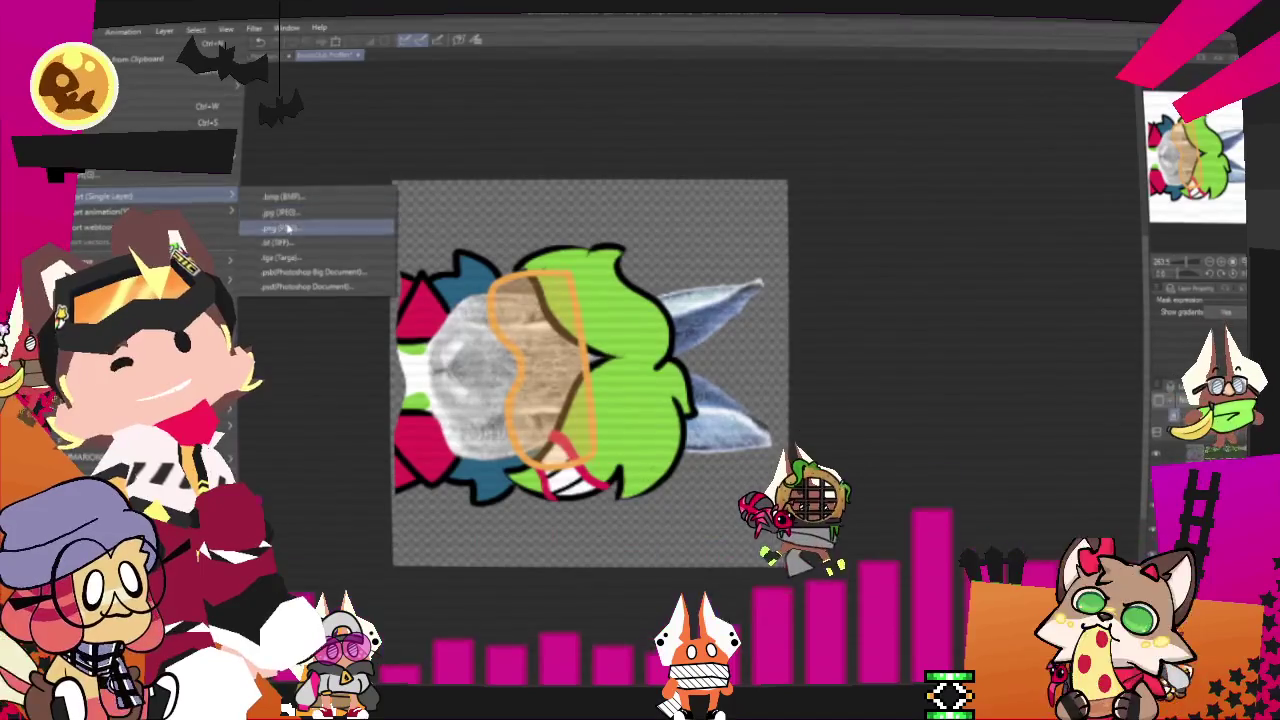
# - Export the recoloured drawing as a .png and switch to the Emote Shop card document
pyautogui.click(288, 229)
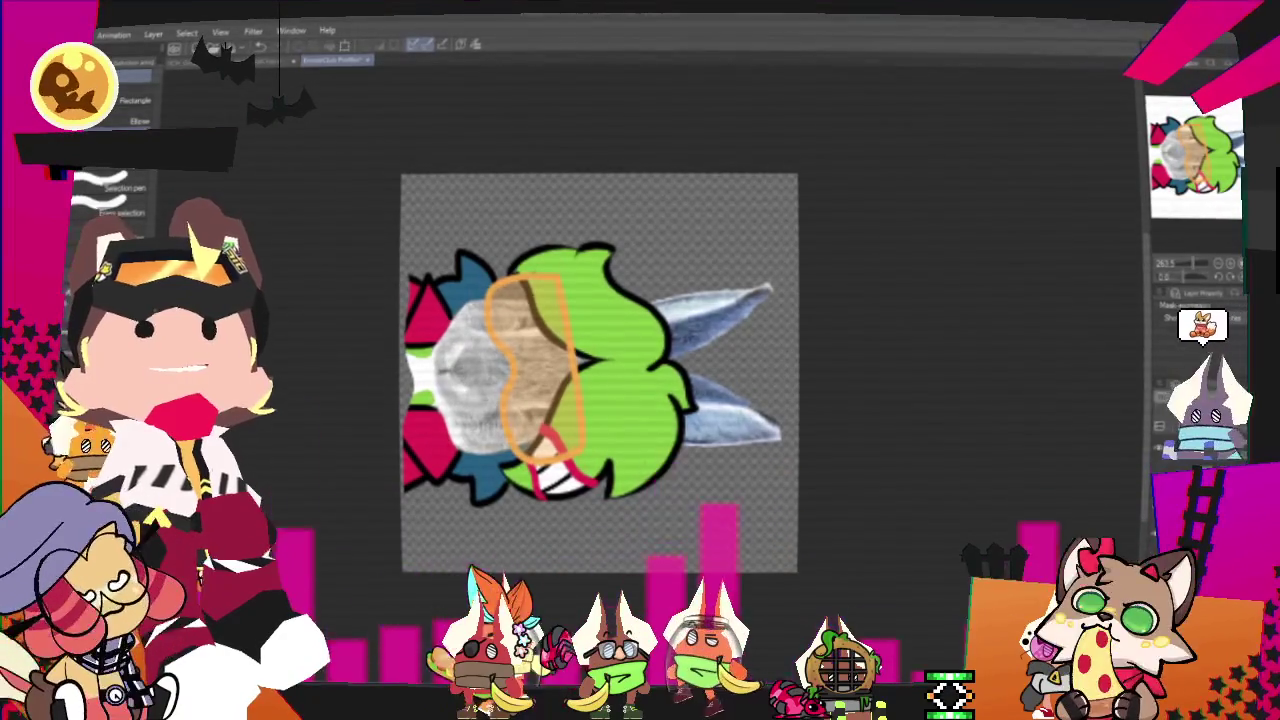
pyautogui.click(395, 60)
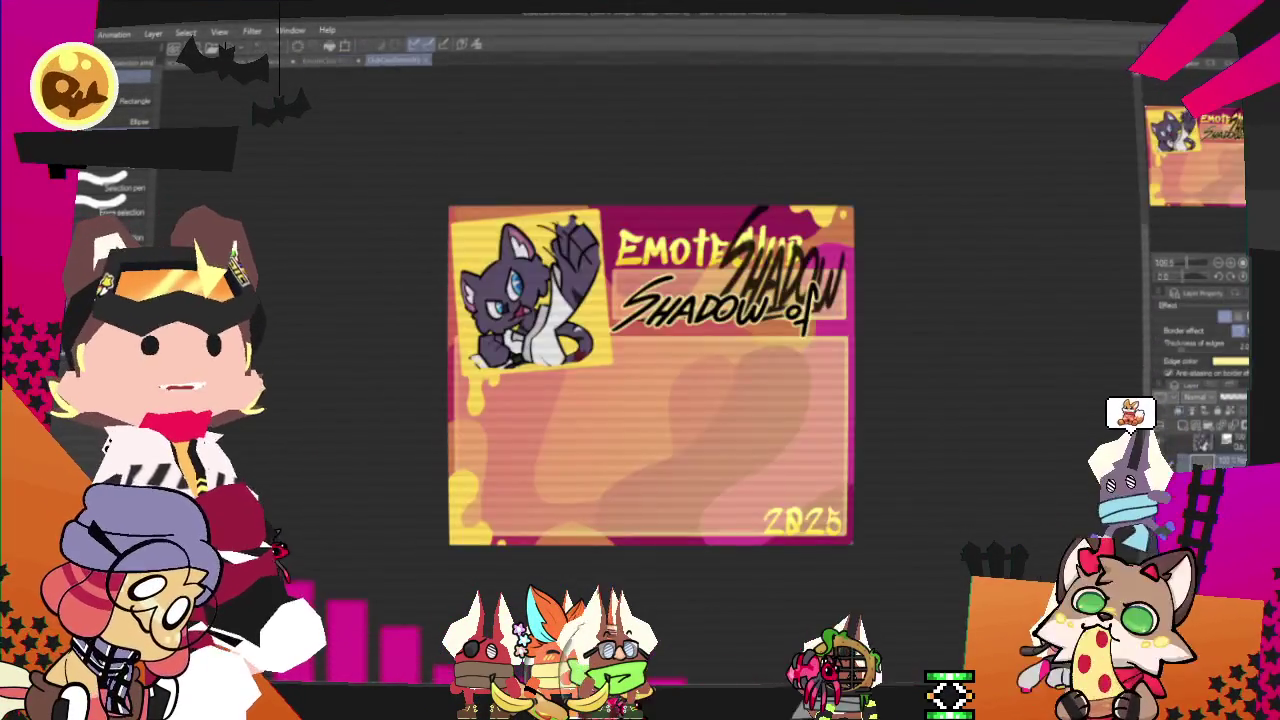
# - Zoom out, select another card layer, and turn the pink-orange background green
pyautogui.hotkey('ctrl', '-')
pyautogui.scroll(1, 652, 371)
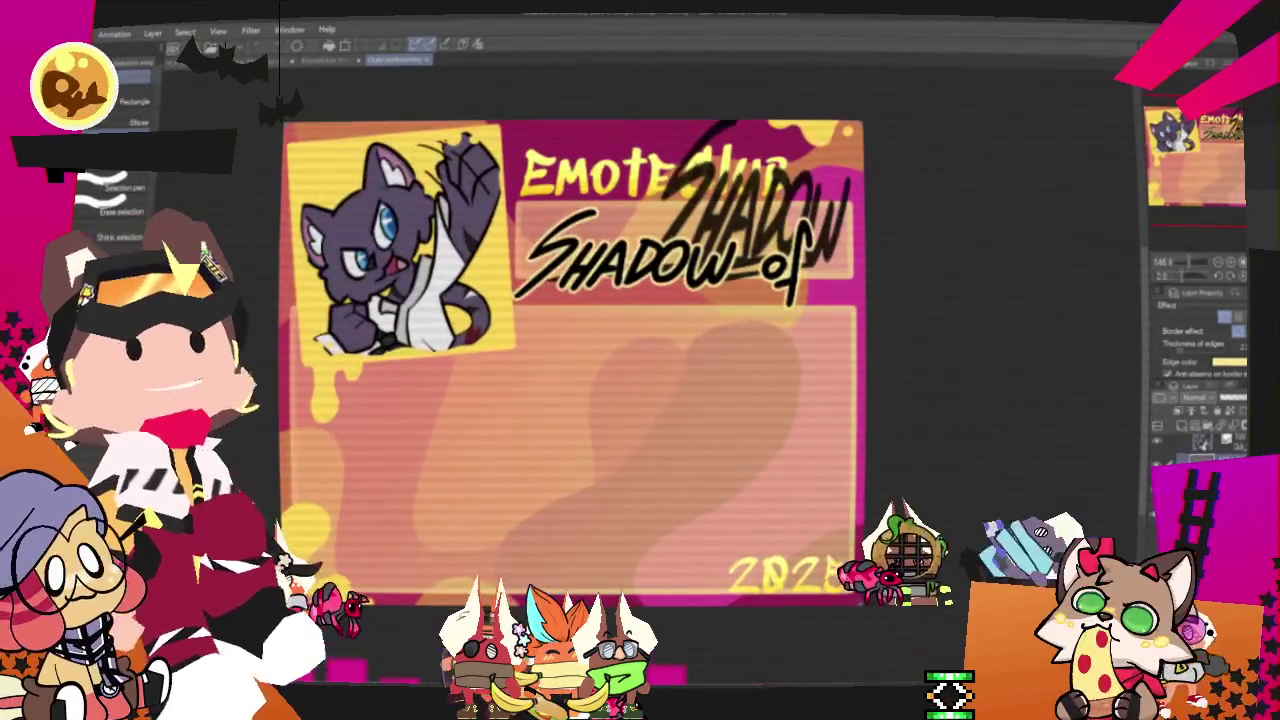
pyautogui.click(1210, 447)
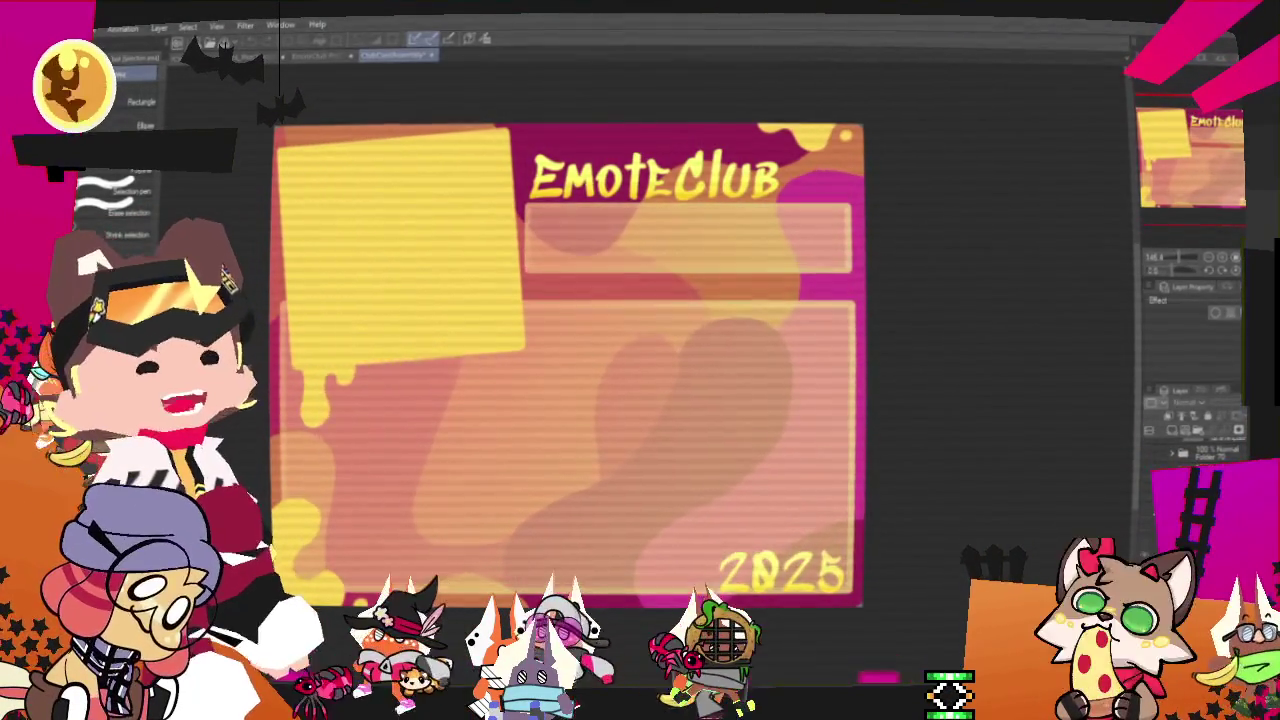
pyautogui.hotkey('ctrl', 'z')
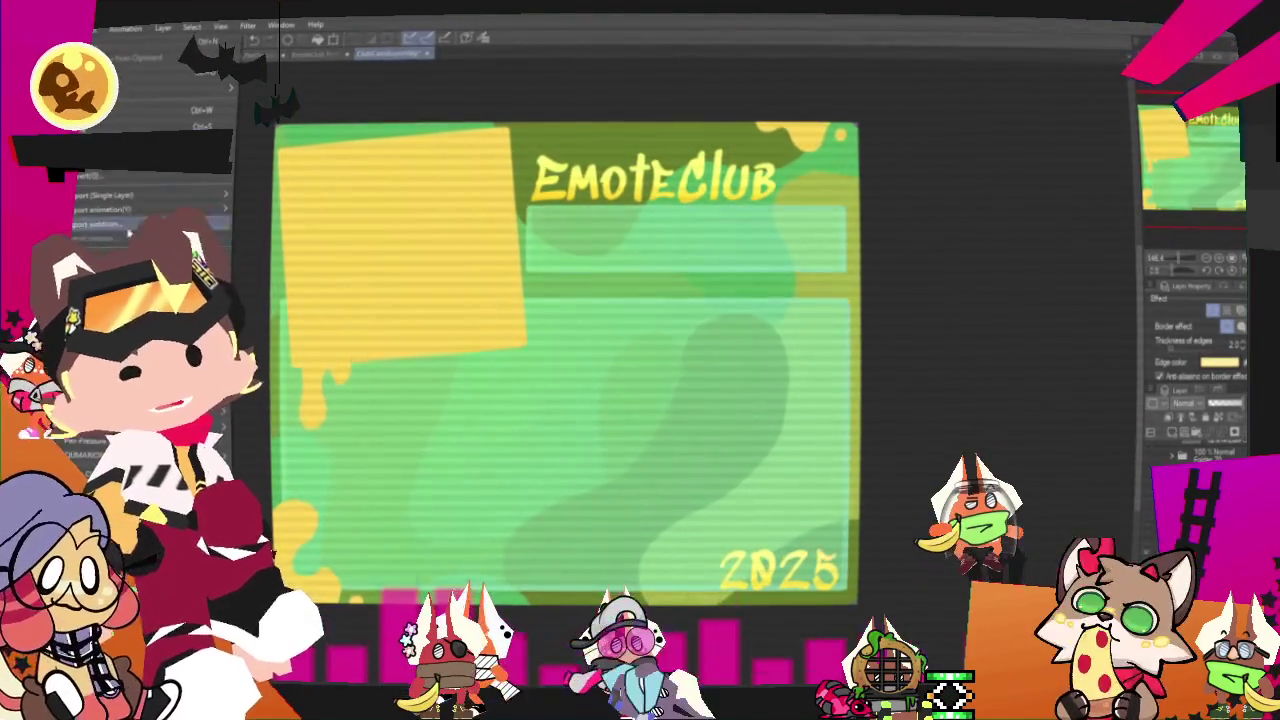
# - Paste the copied green-haired character image onto the EmoteClub card
pyautogui.rightClick(225, 272)
pyautogui.click(349, 285)
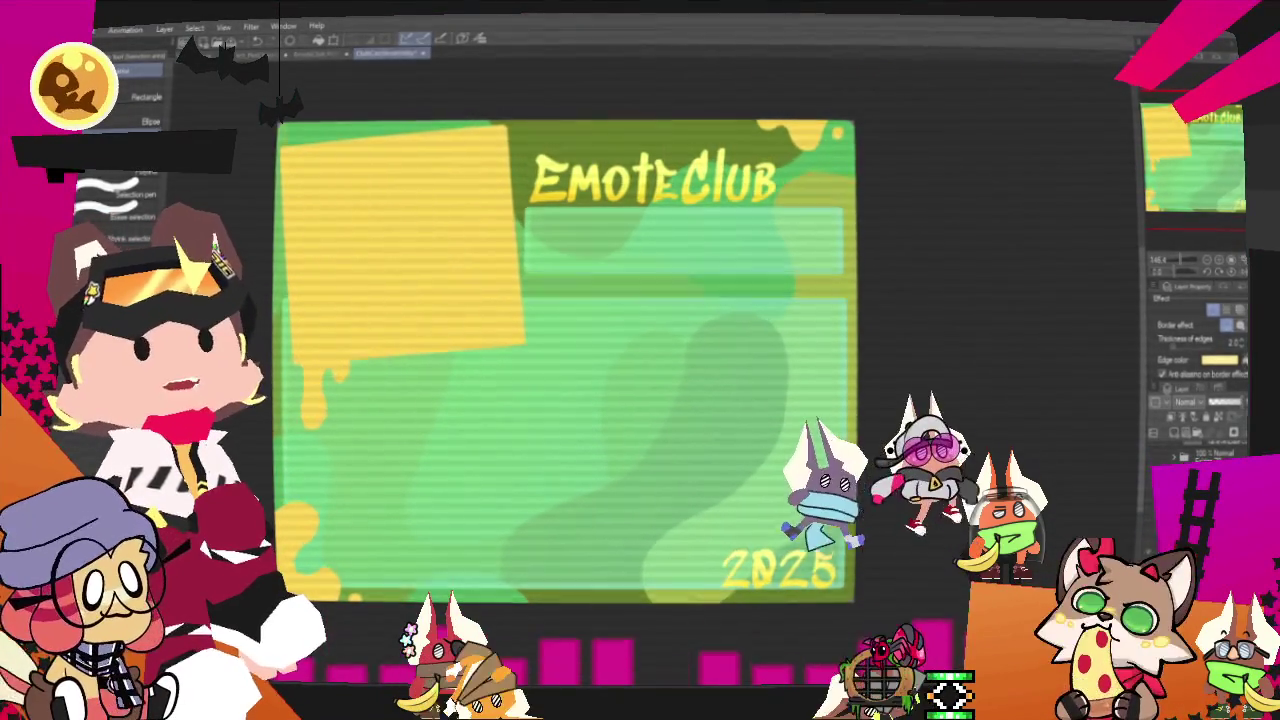
pyautogui.hotkey('ctrl', 'v')
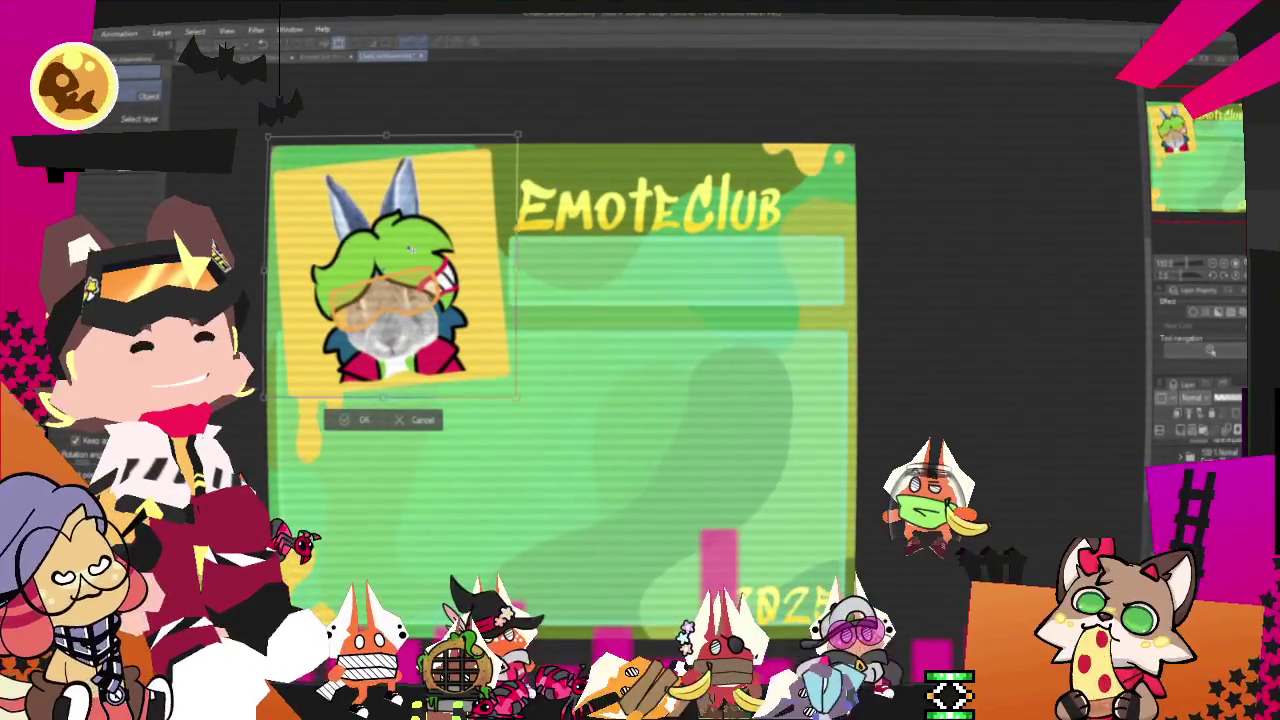
# - Scale the character up slightly, move it down-left into the yellow top-left box, and commit
pyautogui.moveTo(516, 133)
pyautogui.mouseDown()
pyautogui.moveTo(527, 128)
pyautogui.moveTo(514, 116)
pyautogui.moveTo(506, 133)
pyautogui.mouseUp()
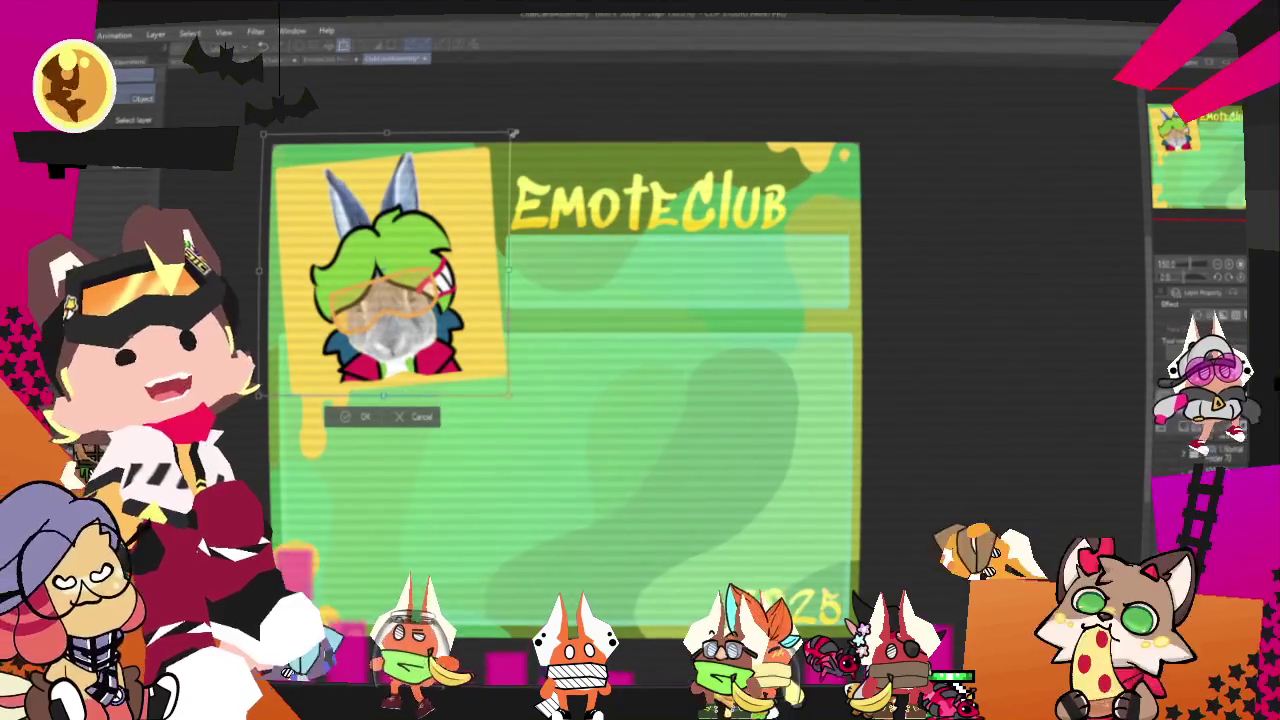
pyautogui.moveTo(449, 212); pyautogui.dragTo(440, 228)
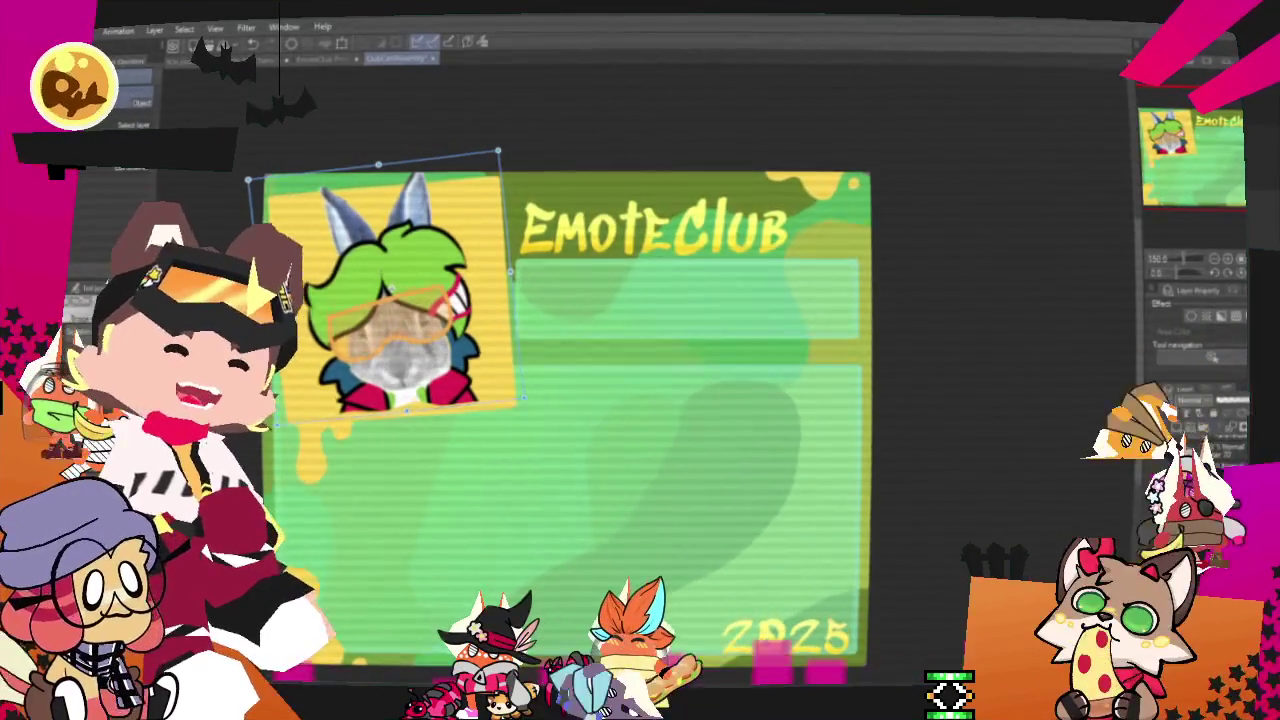
pyautogui.press('Return')
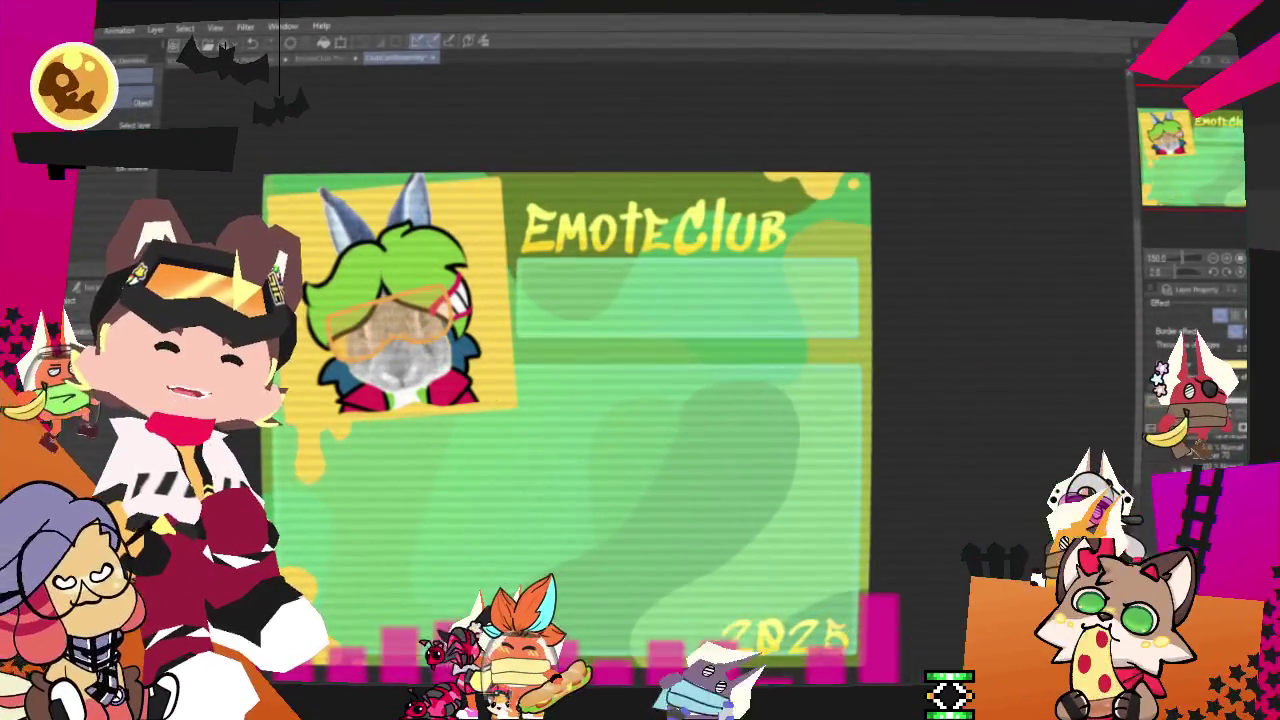
pyautogui.press('p')
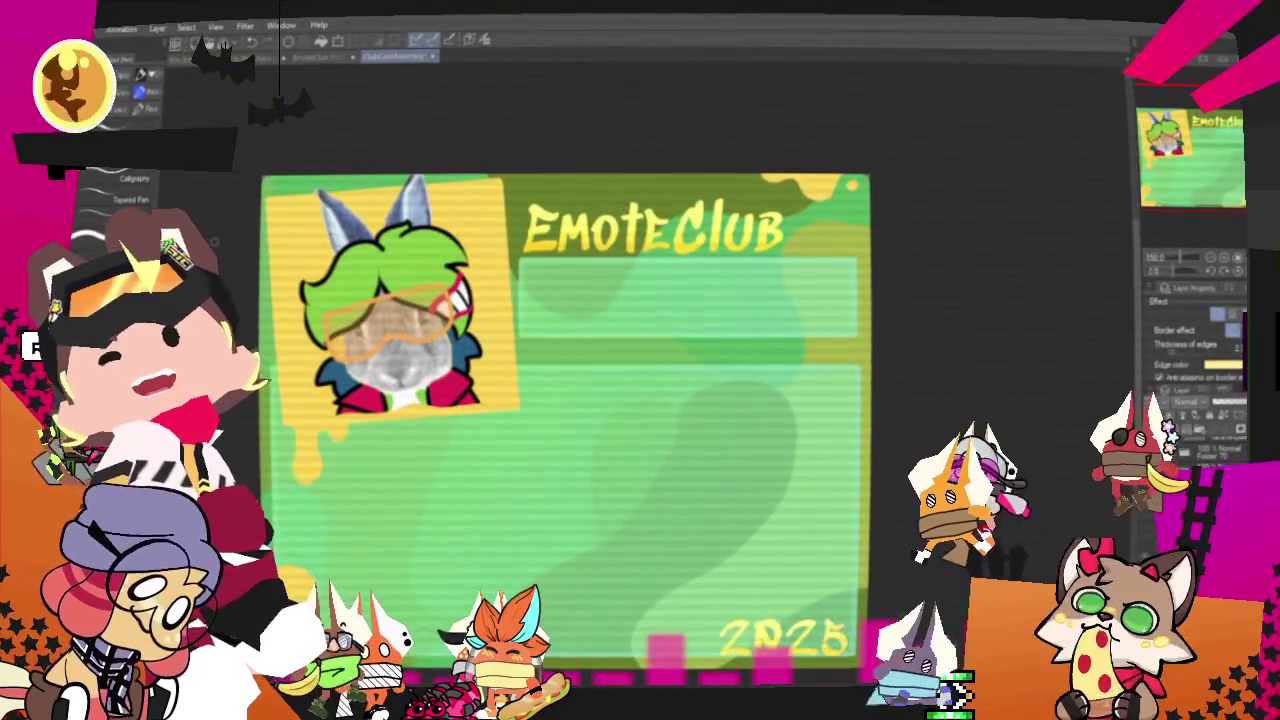
pyautogui.moveTo(971, 279)
pyautogui.mouseDown()
pyautogui.moveTo(1031, 322)
pyautogui.moveTo(1076, 300)
pyautogui.mouseUp()
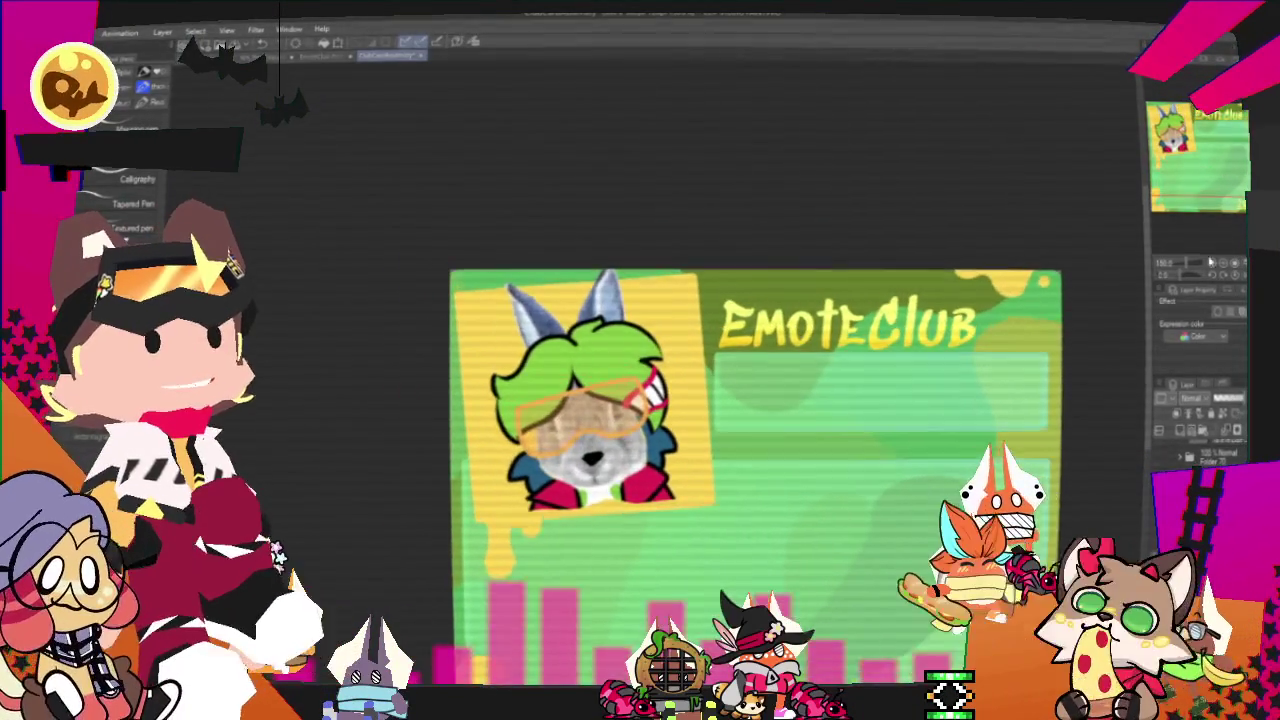
pyautogui.scroll(5, 660, 380)
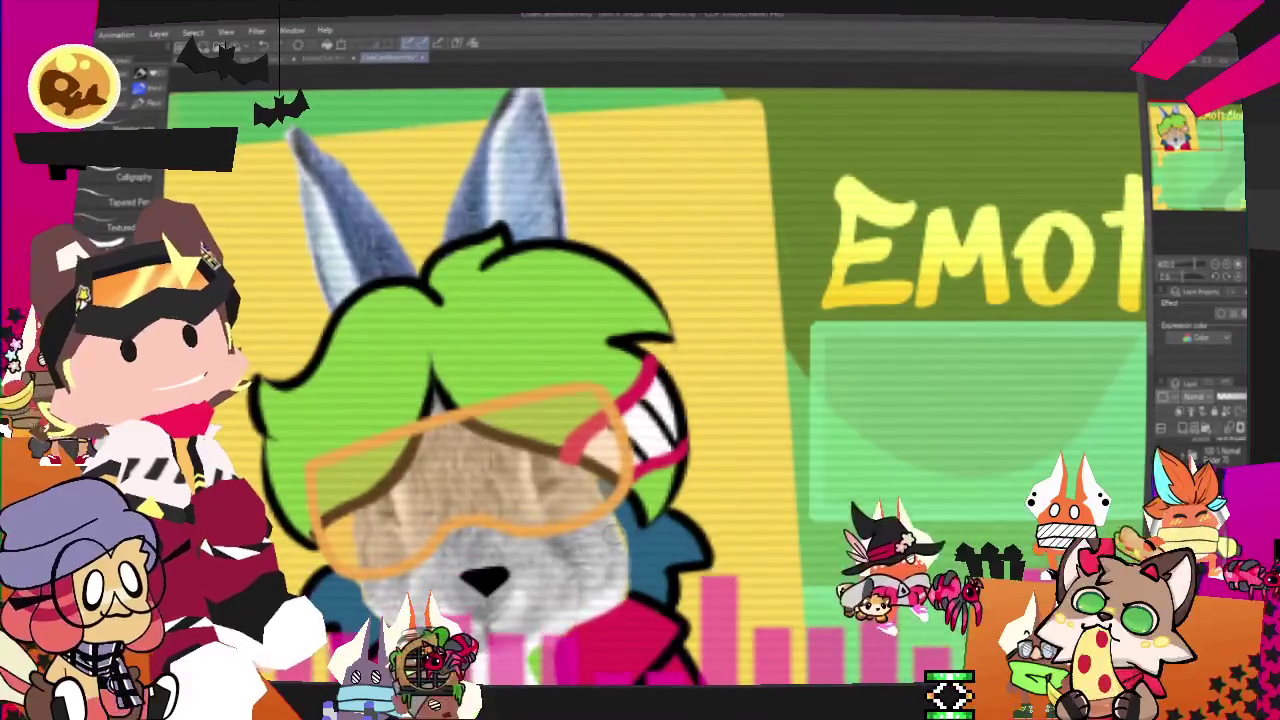
pyautogui.scroll(-2, 650, 450)
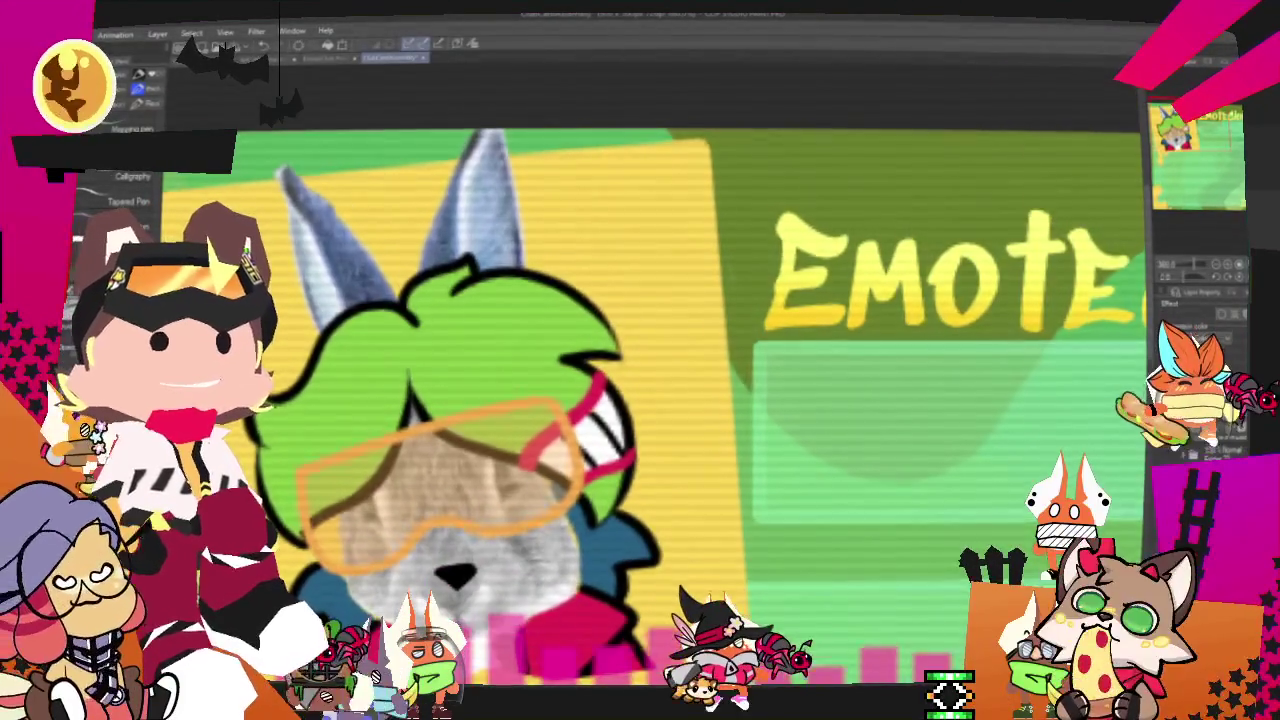
pyautogui.scroll(-2, 650, 450)
pyautogui.scroll(1, 420, 298)
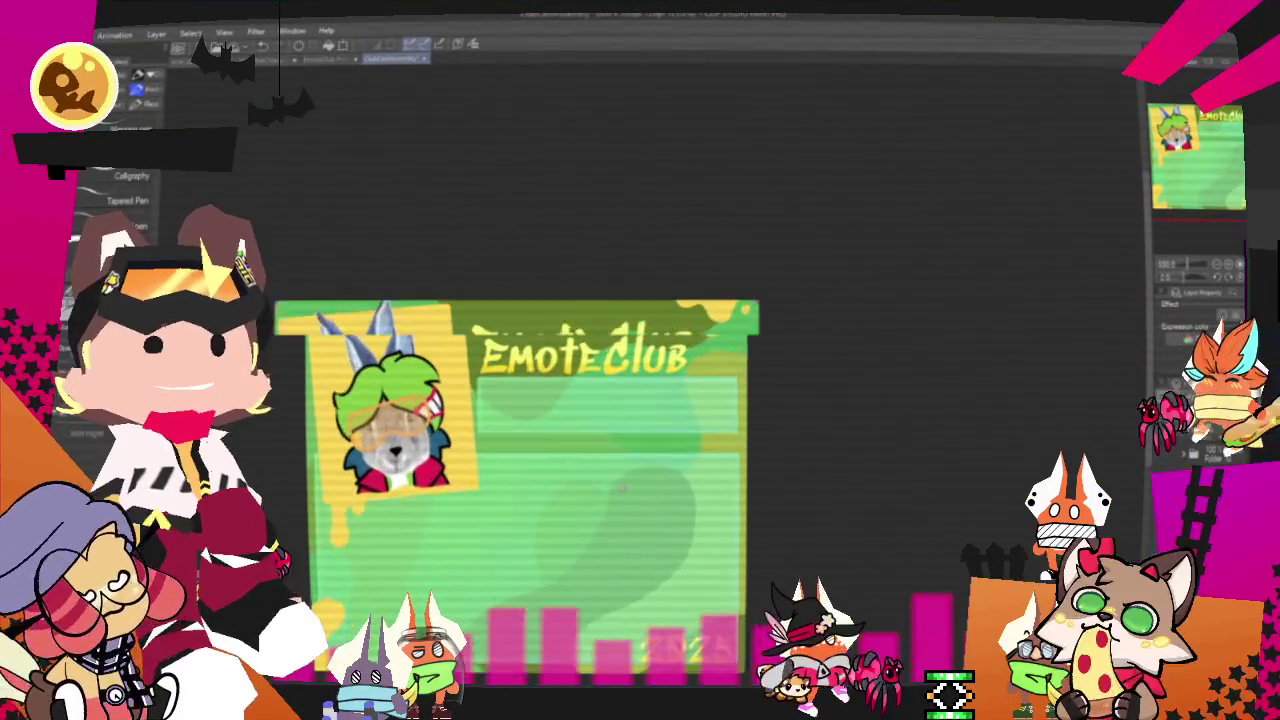
pyautogui.scroll(2, 567, 383)
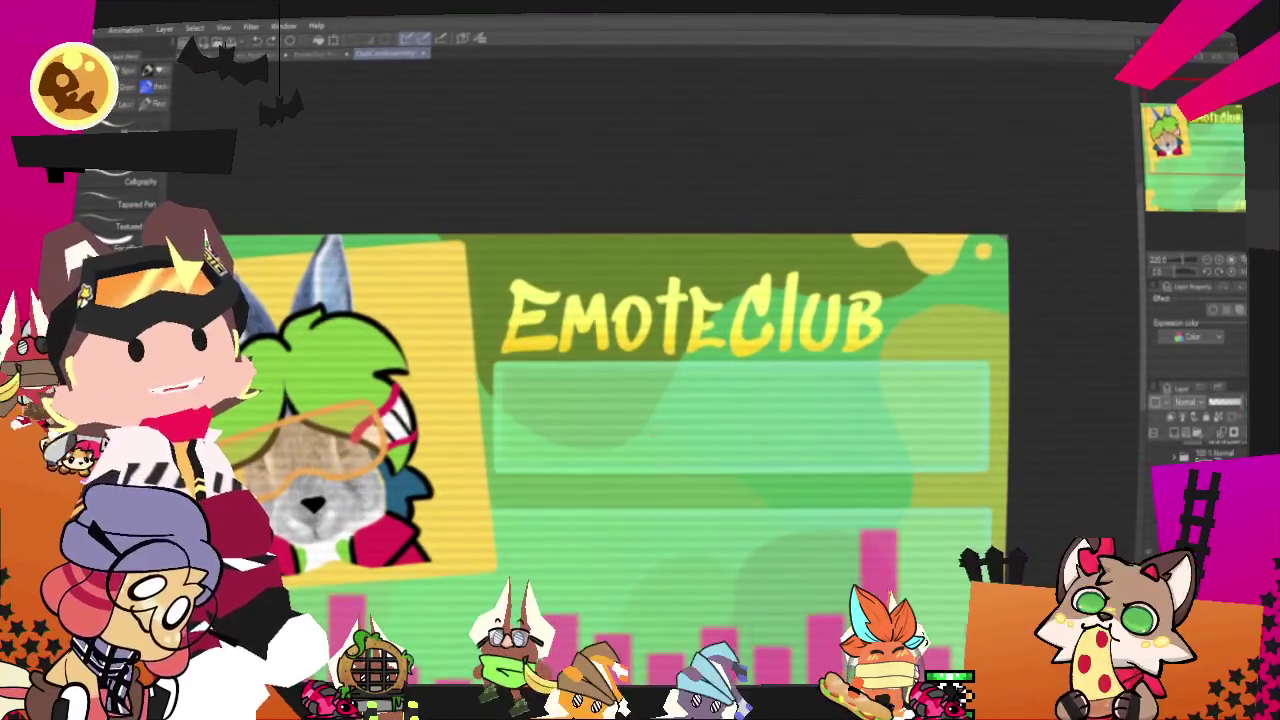
# - Enable a layer border effect and draw the opening black strokes of a cursive M
pyautogui.click(1213, 310)
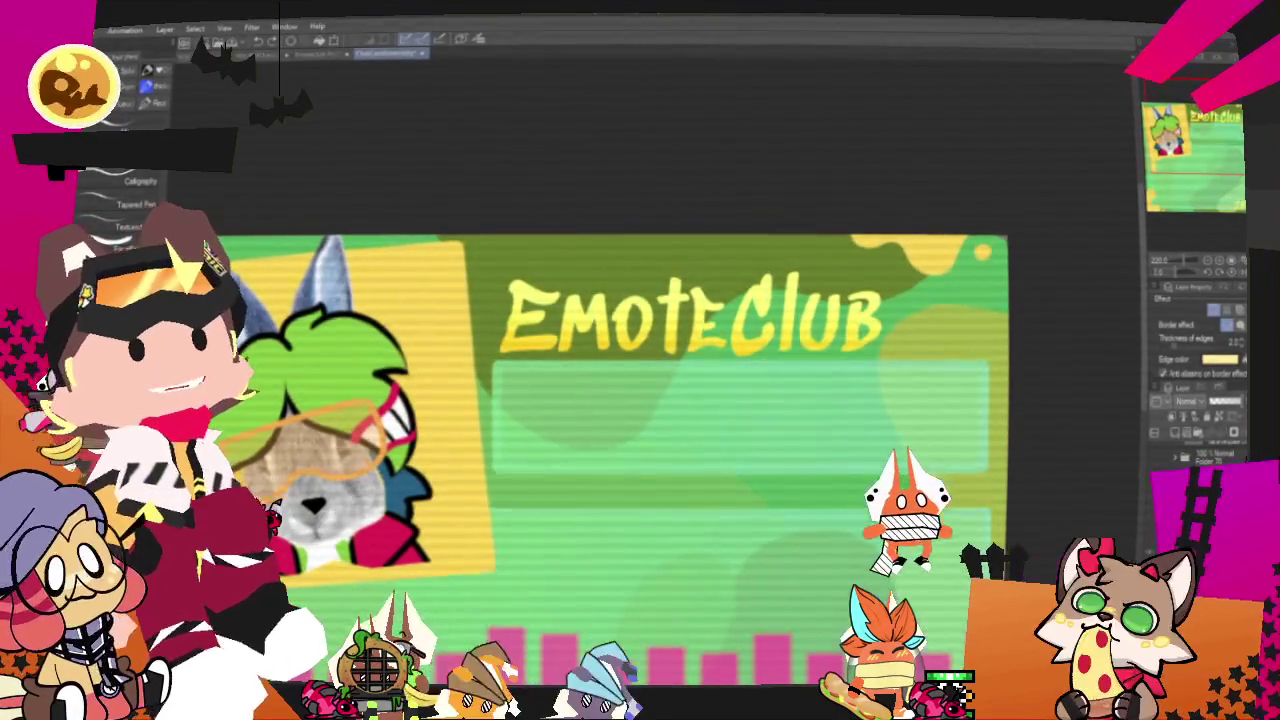
pyautogui.moveTo(548, 495); pyautogui.dragTo(612, 327)
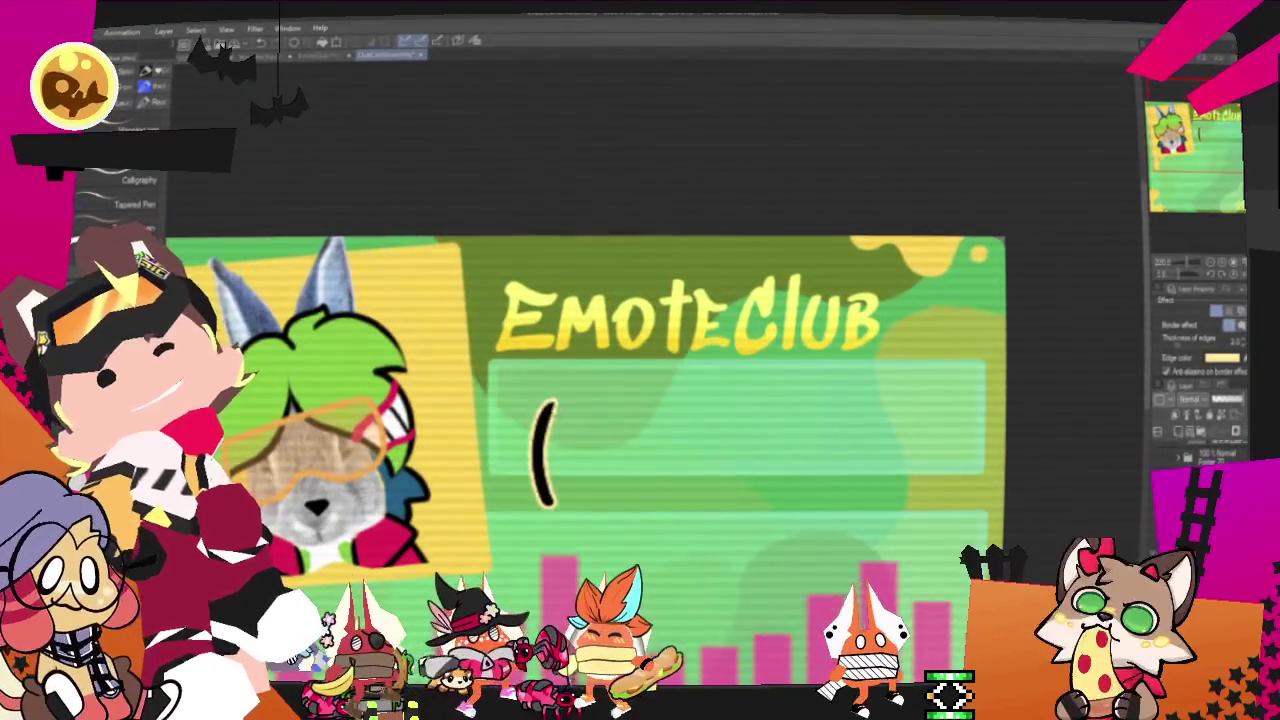
pyautogui.moveTo(612, 357); pyautogui.dragTo(585, 452)
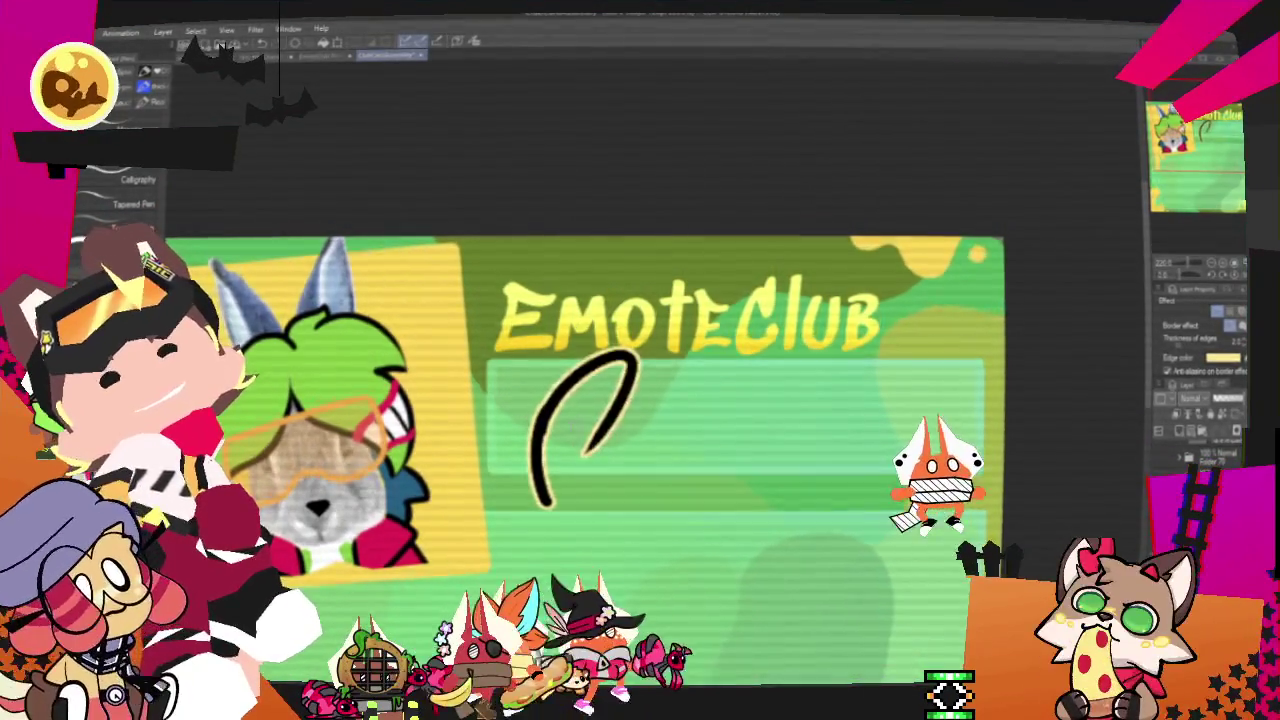
pyautogui.moveTo(548, 402); pyautogui.dragTo(576, 452)
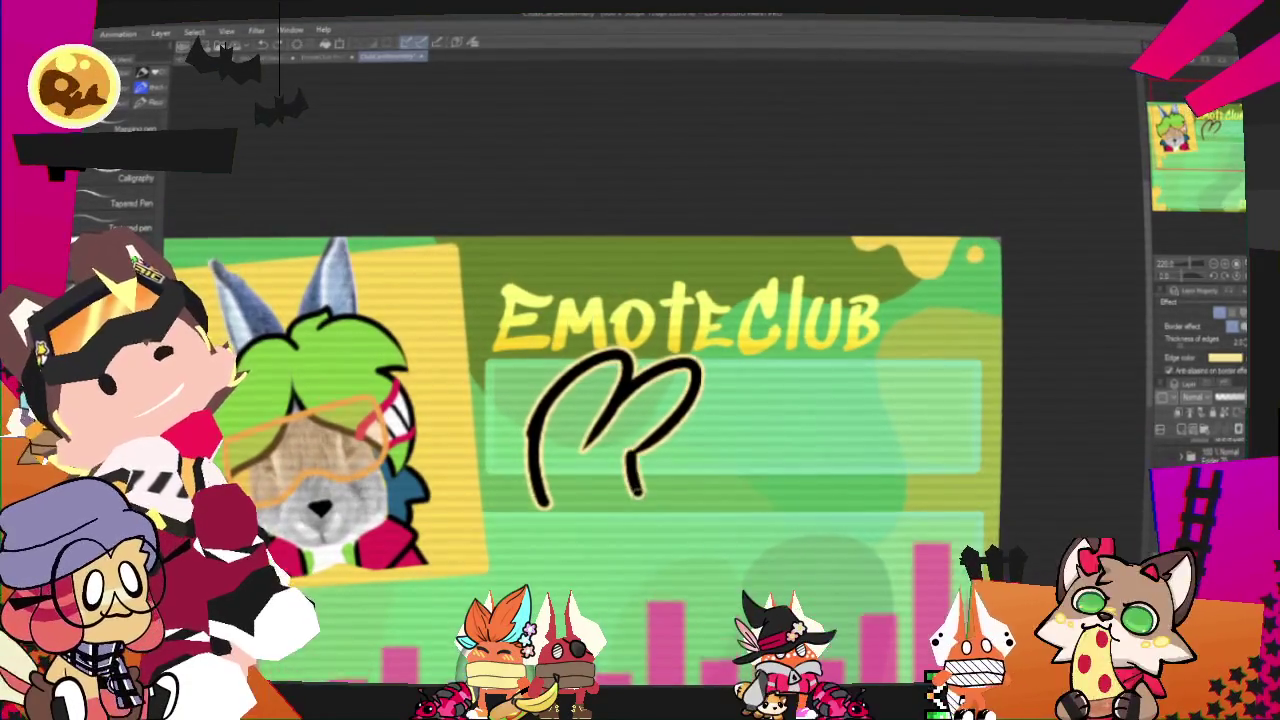
pyautogui.hotkey('ctrl', 'z')
pyautogui.moveTo(630, 455); pyautogui.dragTo(638, 498)
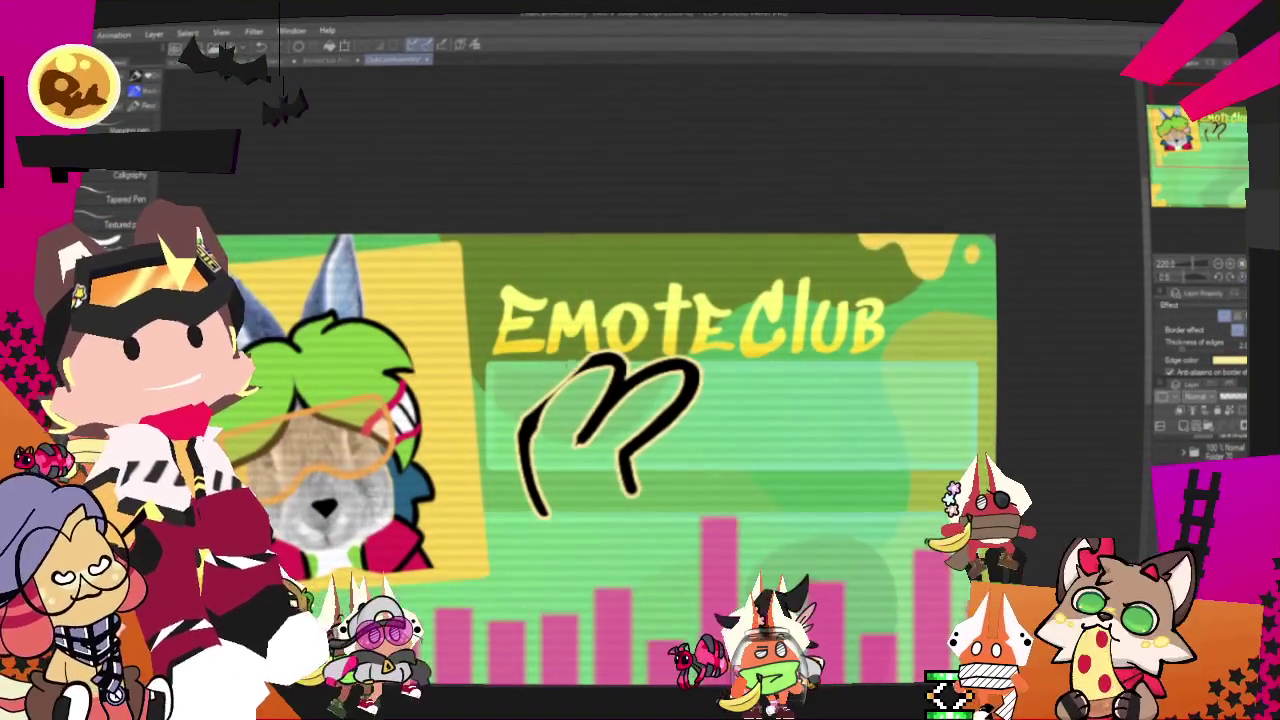
pyautogui.hotkey('ctrl', 'z')
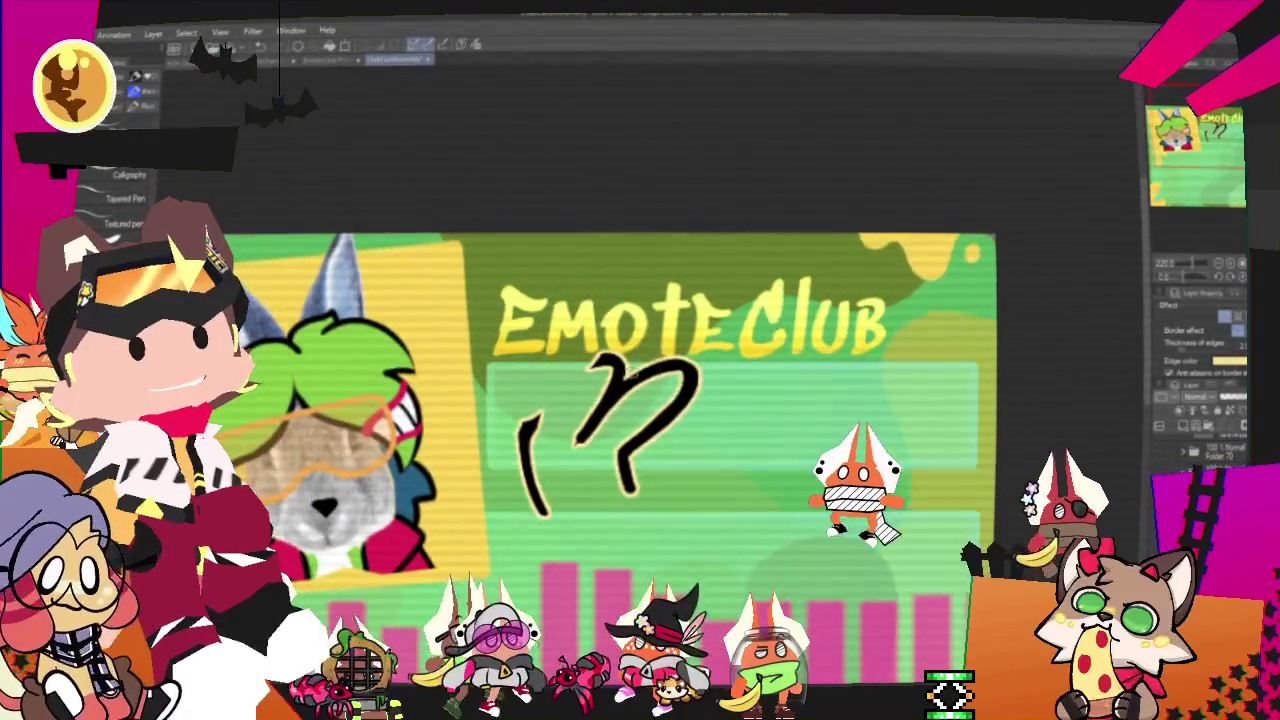
# - Add the M's slanted stroke and redraw its left connecting curve until it fits
pyautogui.moveTo(624, 362); pyautogui.dragTo(594, 424)
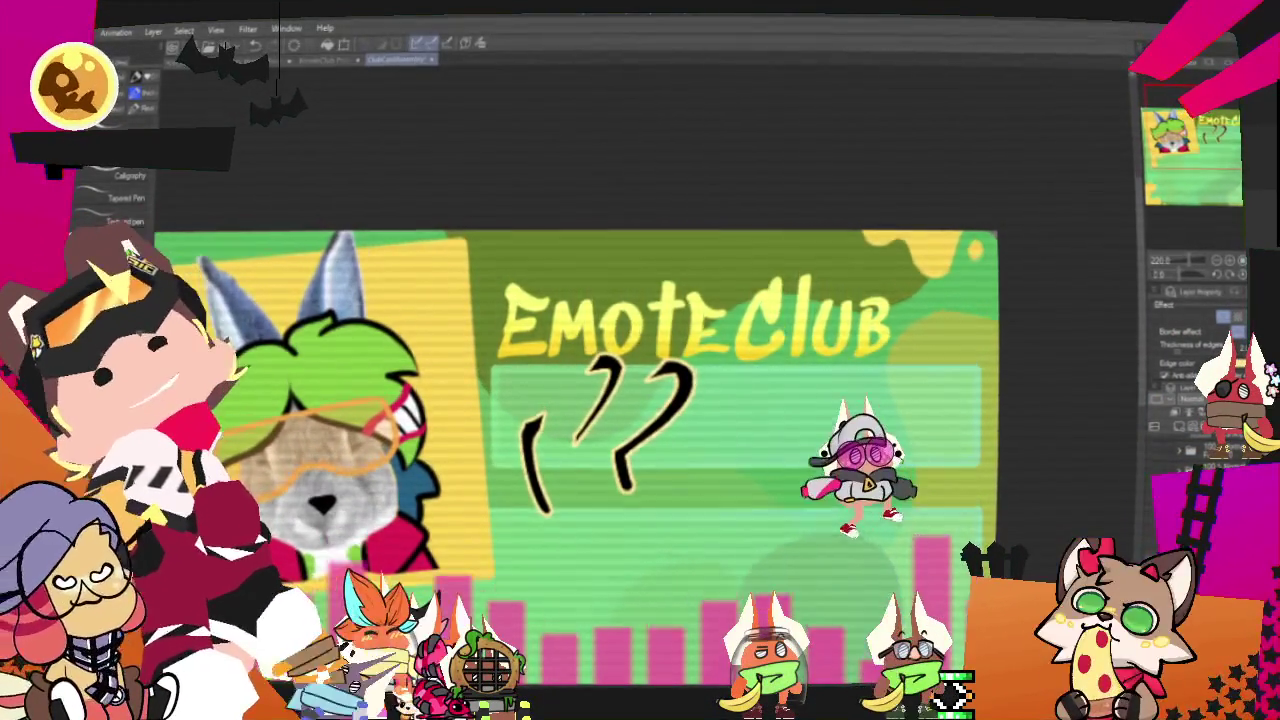
pyautogui.moveTo(588, 382); pyautogui.dragTo(645, 362)
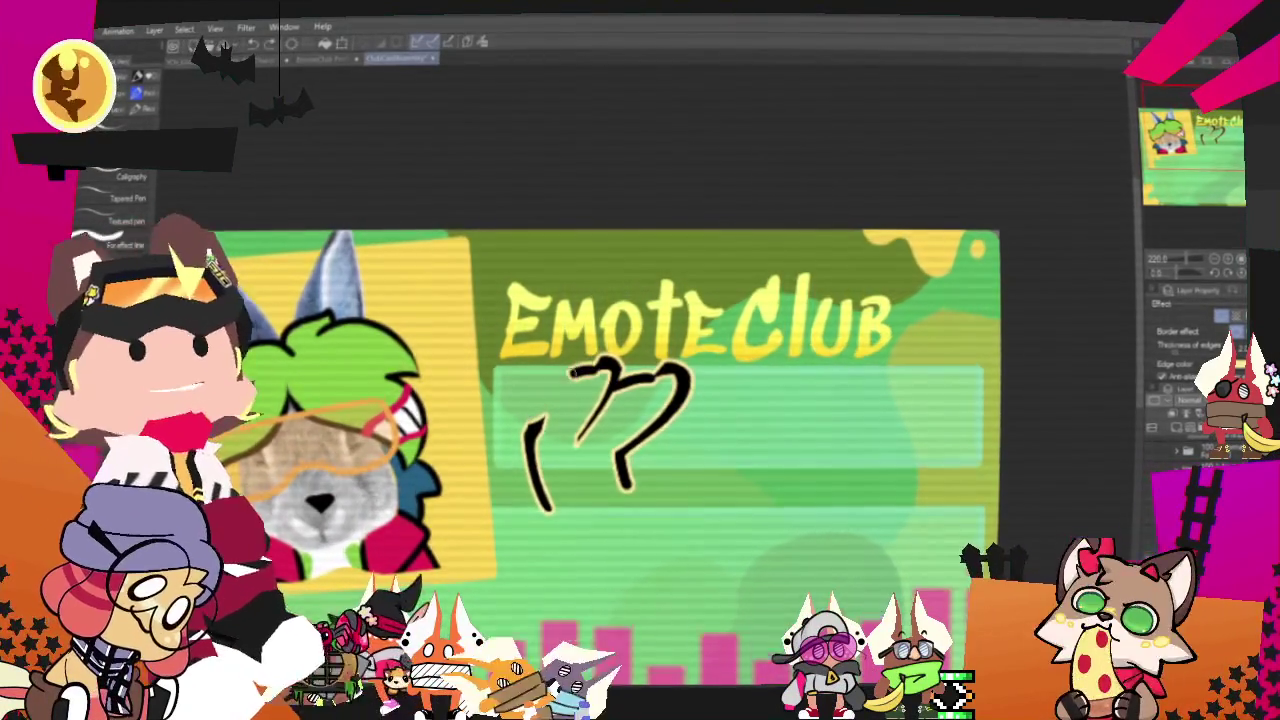
pyautogui.moveTo(530, 445); pyautogui.dragTo(598, 366)
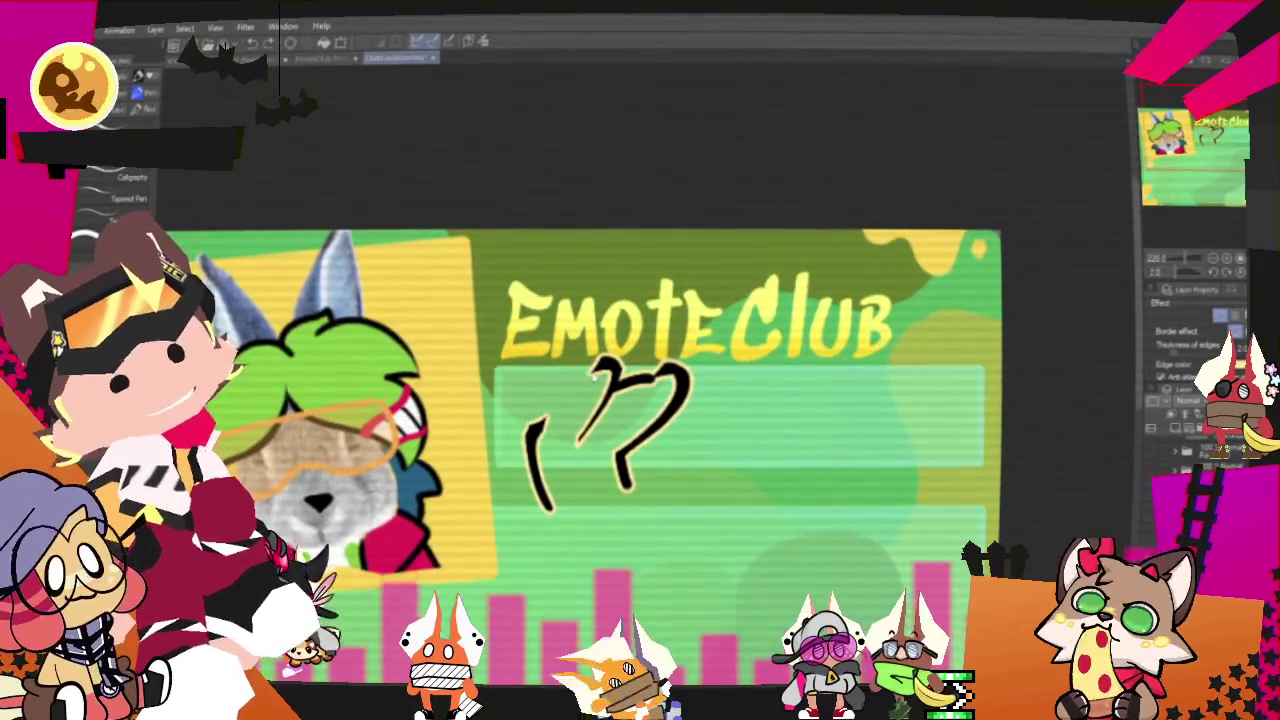
pyautogui.hotkey('ctrl', 'z')
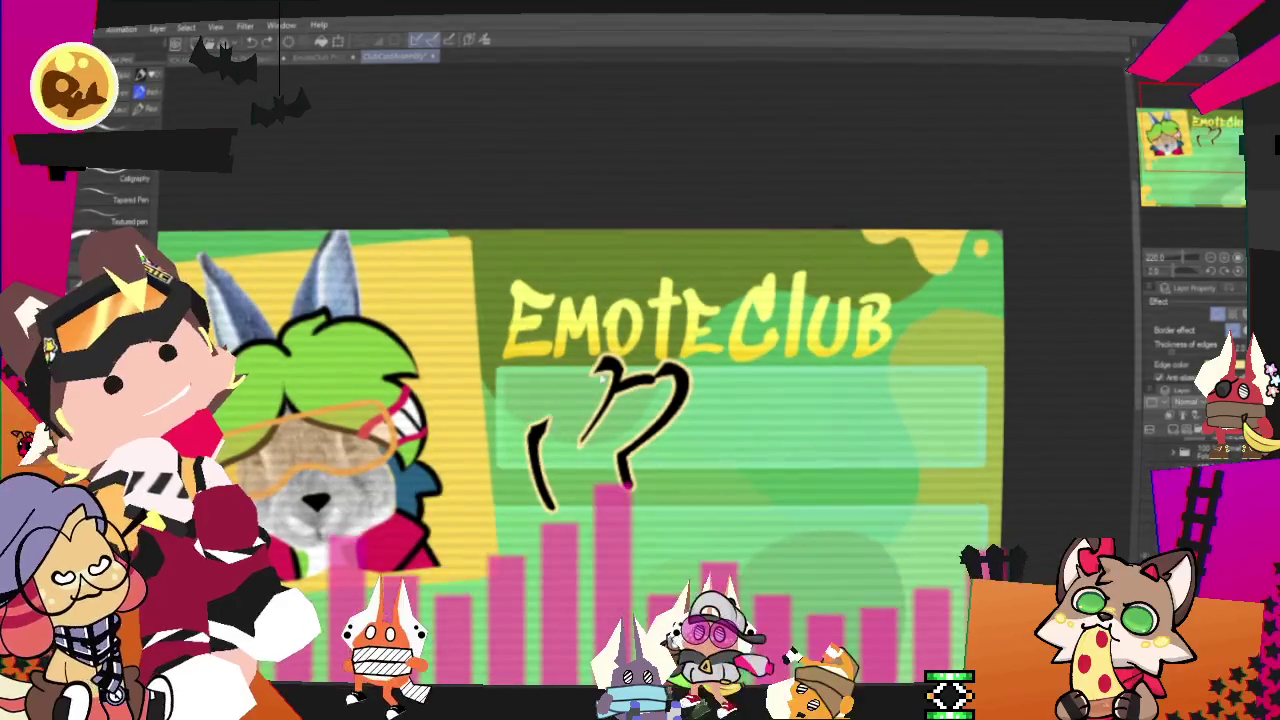
pyautogui.moveTo(545, 500); pyautogui.dragTo(598, 368)
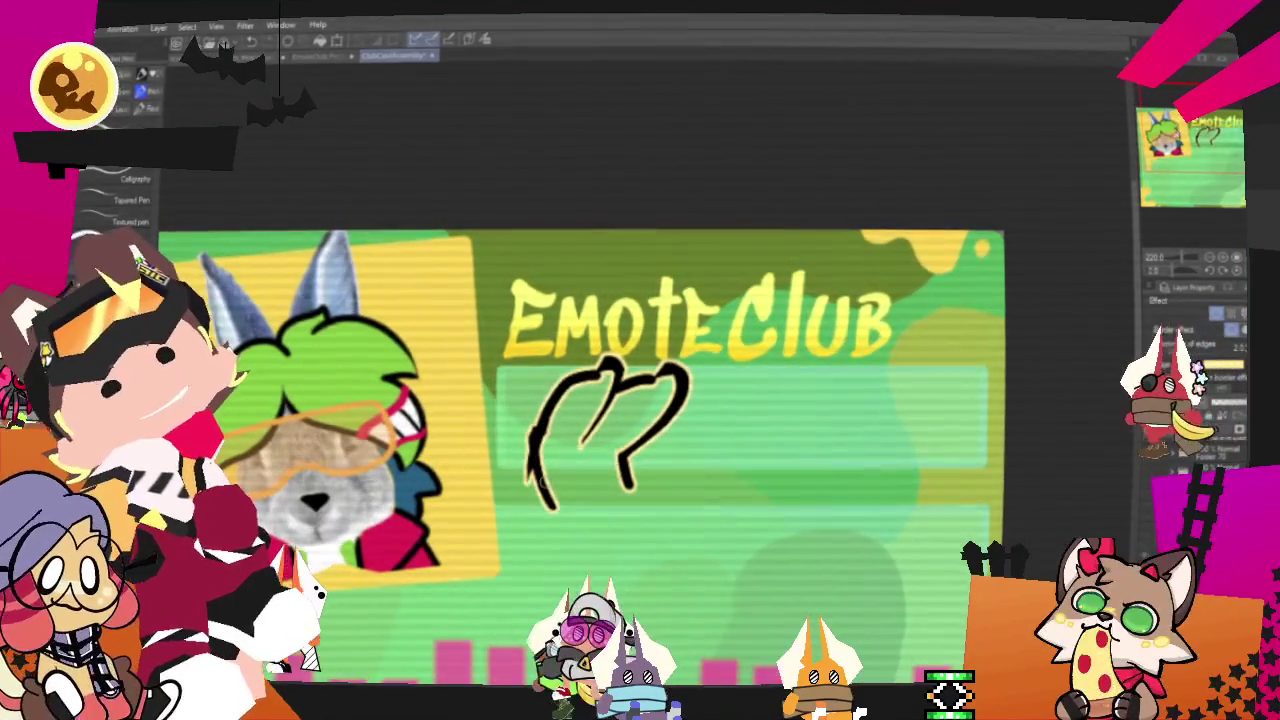
pyautogui.hotkey('ctrl', 'z')
pyautogui.moveTo(520, 471); pyautogui.dragTo(557, 380)
pyautogui.hotkey('ctrl', 'z')
pyautogui.moveTo(540, 500); pyautogui.dragTo(598, 366)
pyautogui.hotkey('ctrl', 'z')
pyautogui.moveTo(540, 500); pyautogui.dragTo(598, 366)
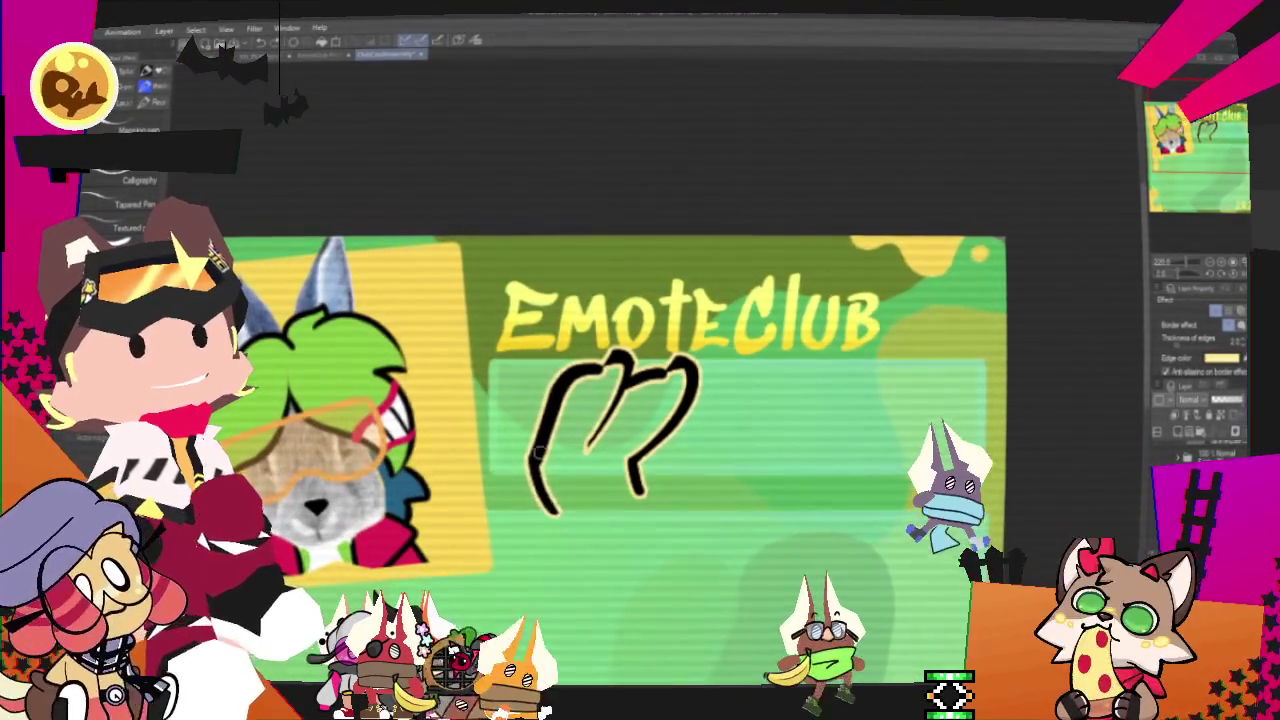
# - Draw the M's middle leg and try out a small r after it
pyautogui.moveTo(630, 375); pyautogui.dragTo(600, 490)
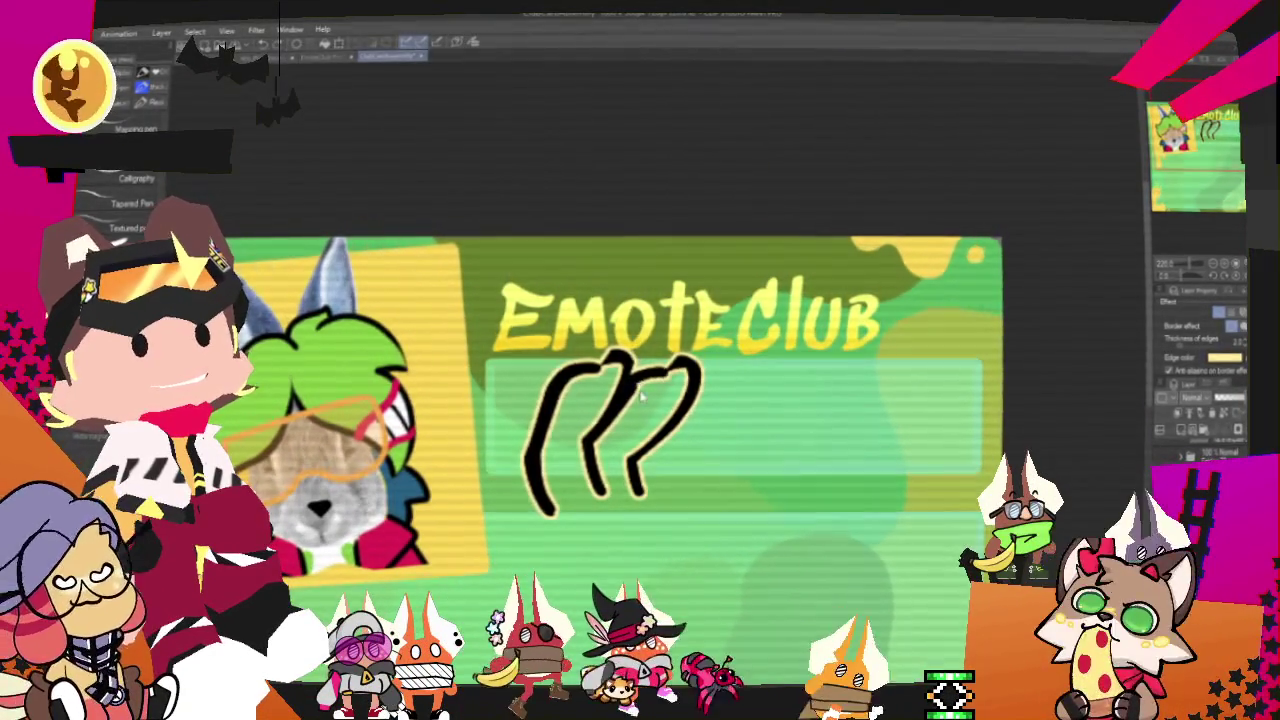
pyautogui.moveTo(679, 456)
pyautogui.mouseDown()
pyautogui.moveTo(680, 474)
pyautogui.moveTo(696, 456)
pyautogui.mouseUp()
pyautogui.hotkey('ctrl', 'z')
pyautogui.hotkey('ctrl', 'z')
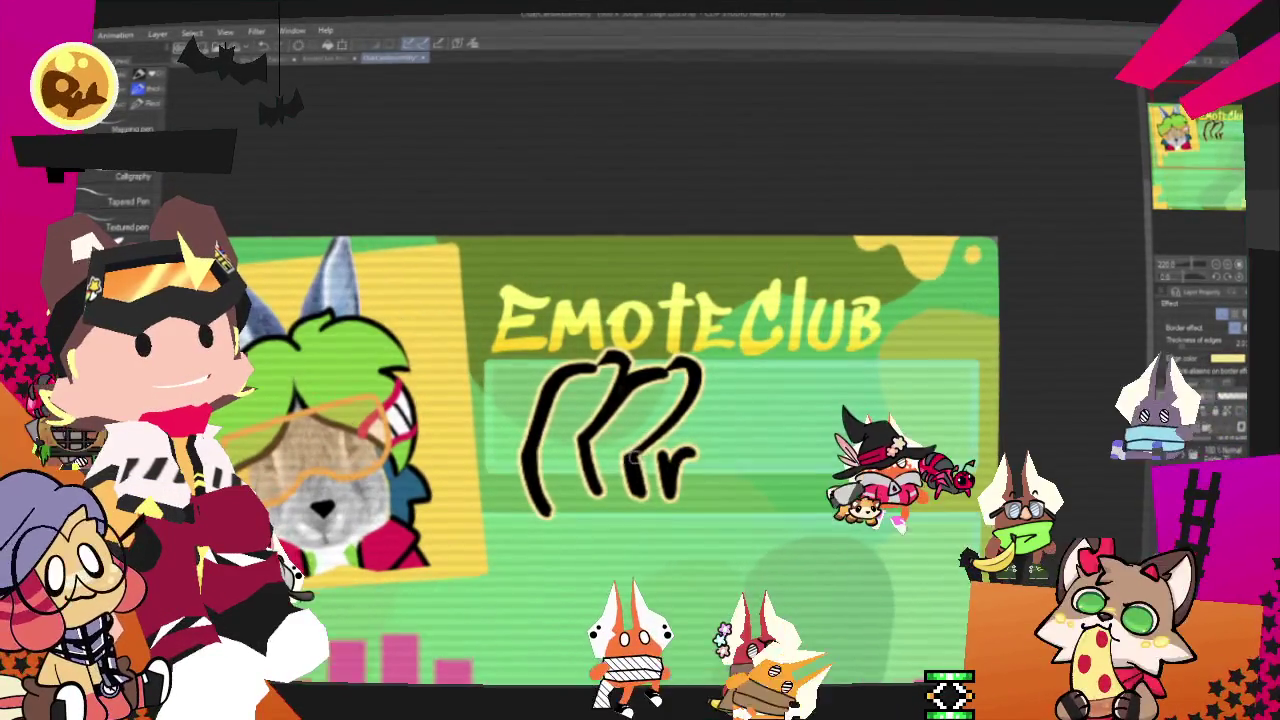
pyautogui.hotkey('ctrl', 'z')
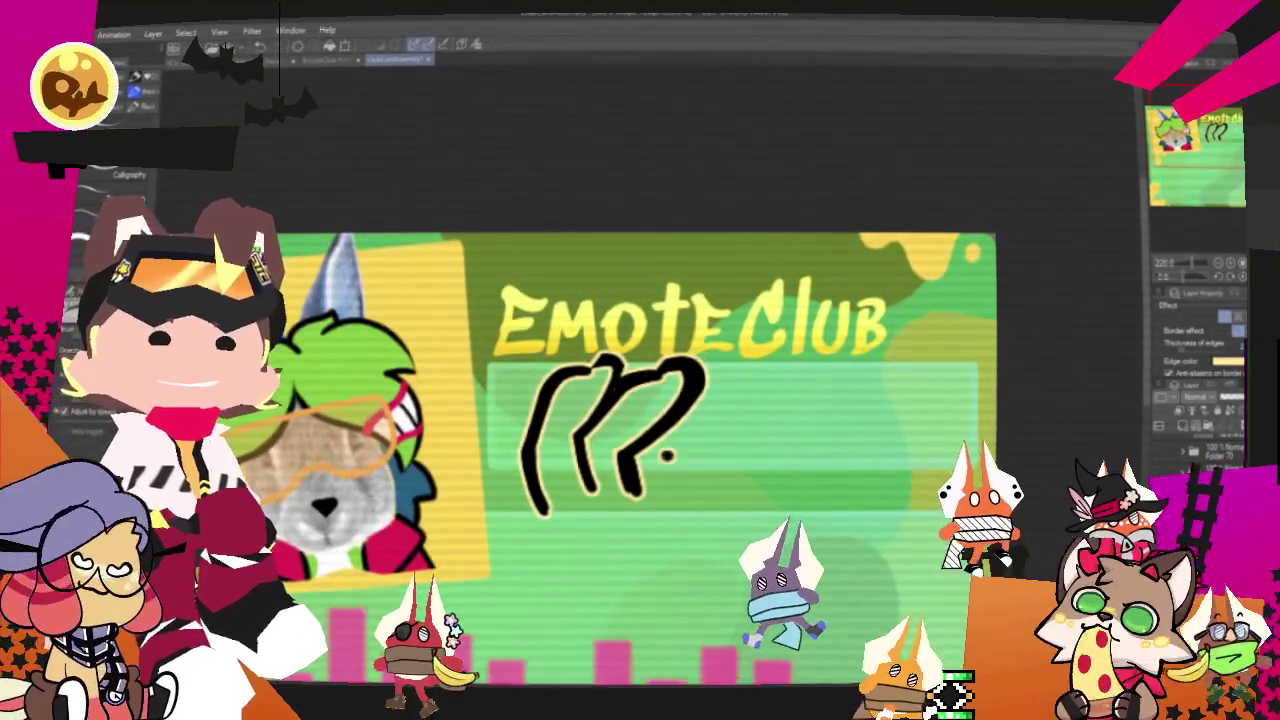
pyautogui.moveTo(675, 458)
pyautogui.mouseDown()
pyautogui.moveTo(681, 492)
pyautogui.moveTo(666, 490)
pyautogui.moveTo(690, 456)
pyautogui.mouseUp()
pyautogui.hotkey('ctrl', 'z')
pyautogui.hotkey('ctrl', 'z')
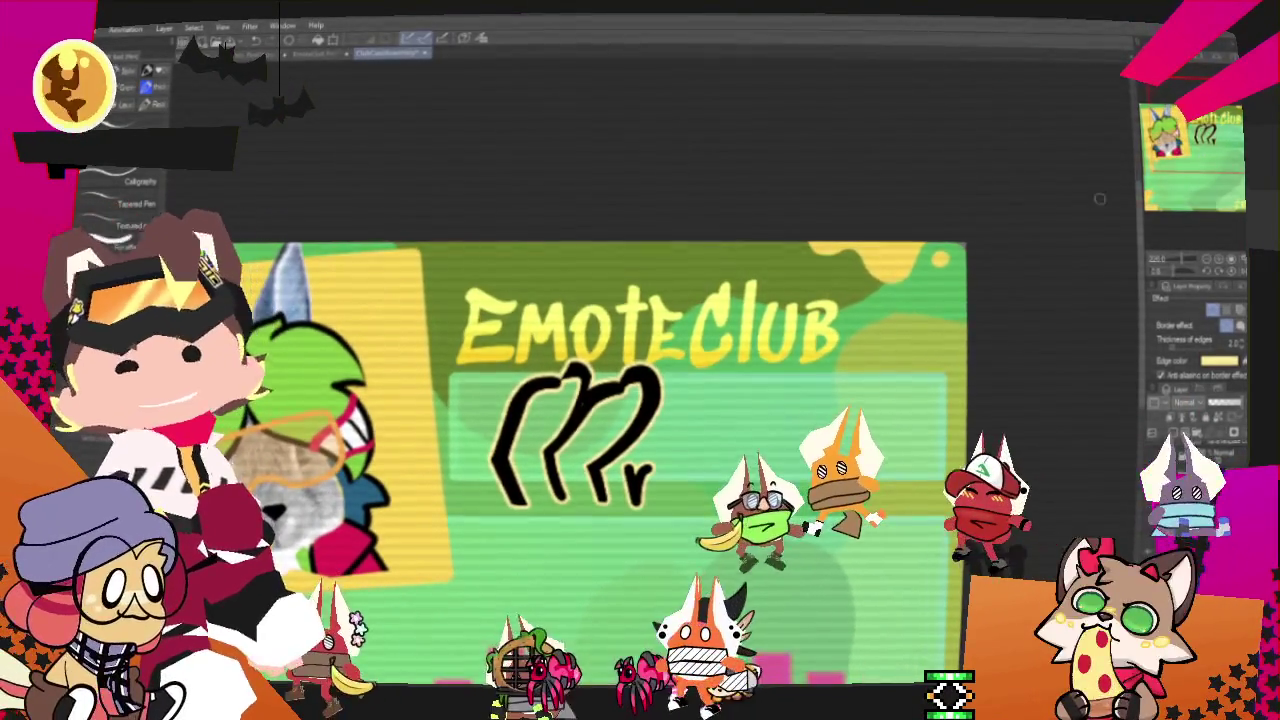
pyautogui.moveTo(672, 378); pyautogui.dragTo(664, 398)
# - Remove the trial strokes and start lettering 'Zee' to the right of 'Mr'
pyautogui.moveTo(615, 455); pyautogui.dragTo(675, 405)
pyautogui.hotkey('ctrl', 'z')
pyautogui.hotkey('ctrl', 'z')
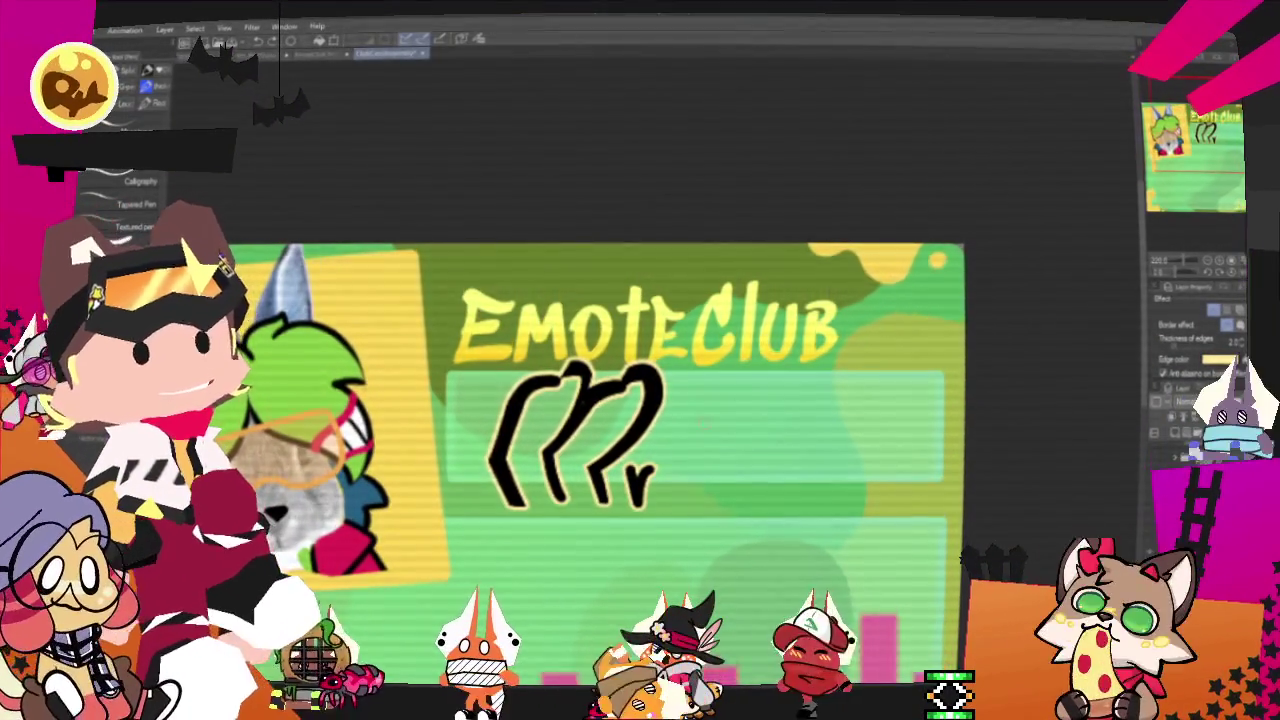
pyautogui.moveTo(728, 390)
pyautogui.mouseDown()
pyautogui.moveTo(822, 402)
pyautogui.moveTo(692, 440)
pyautogui.mouseUp()
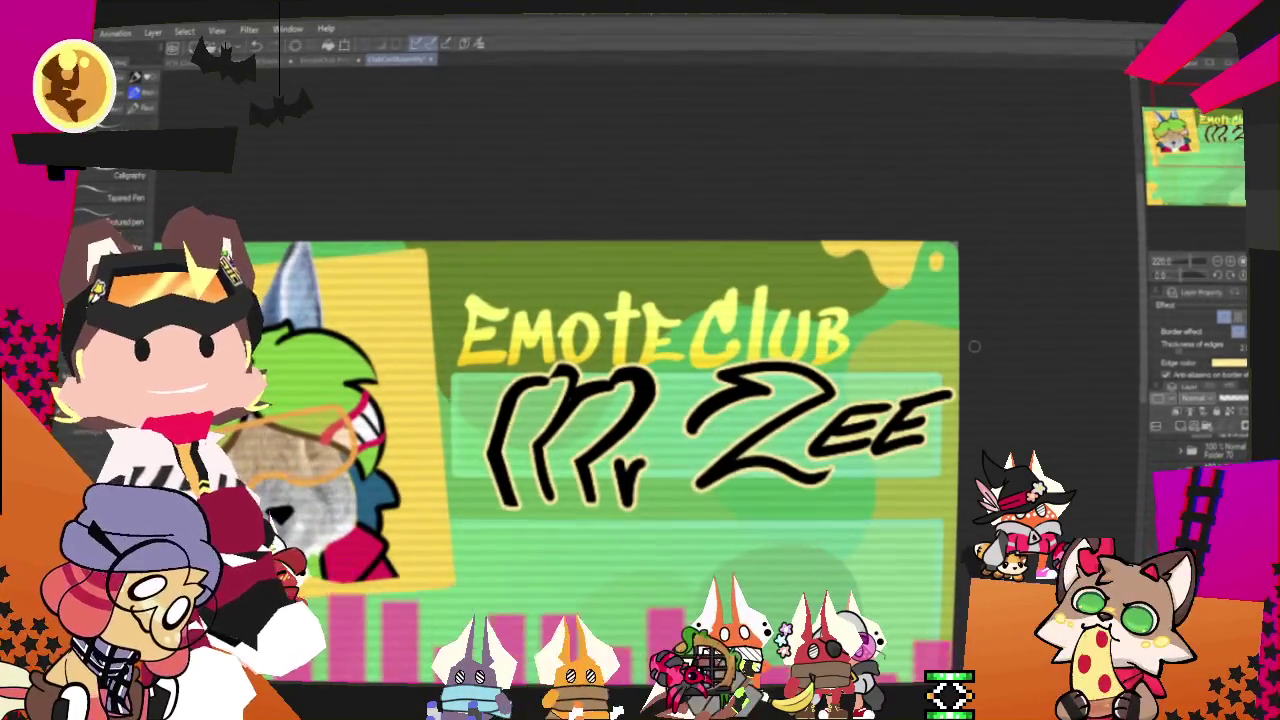
pyautogui.scroll(-2, 372, 542)
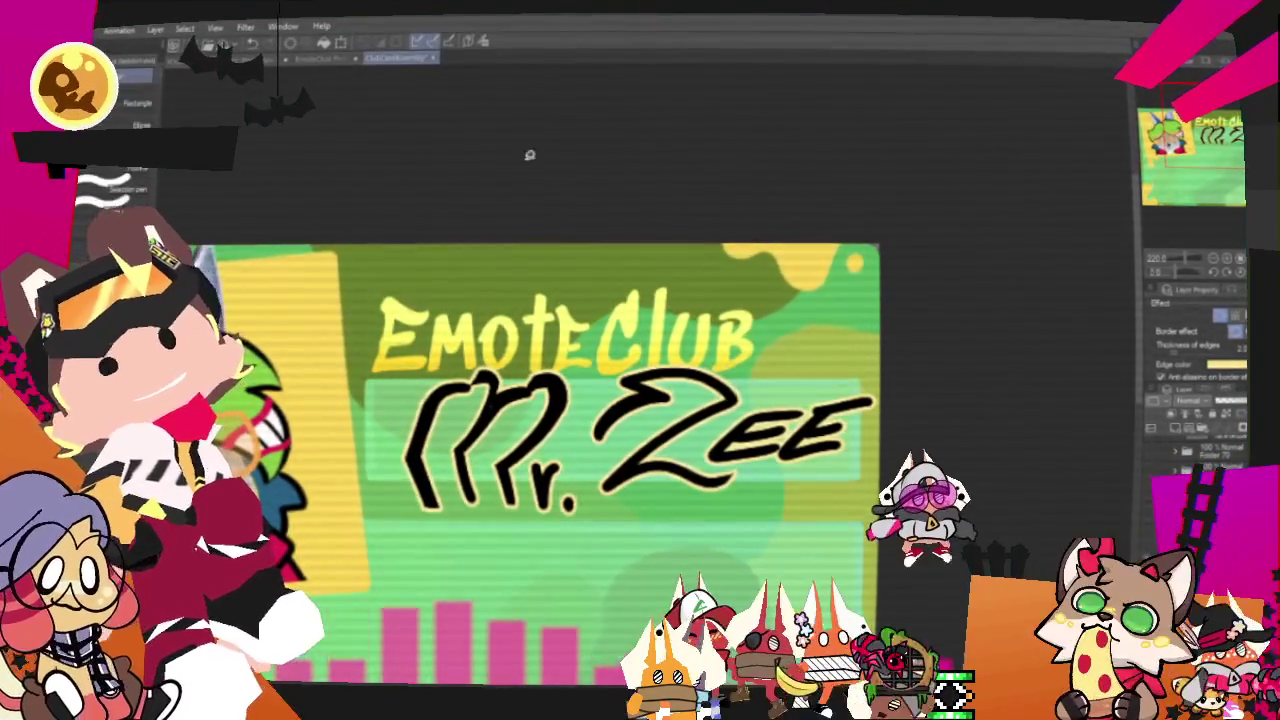
# - Rectangle-select the Mr. Zee lettering and rescale it twice so it sits under the title
pyautogui.press('m')
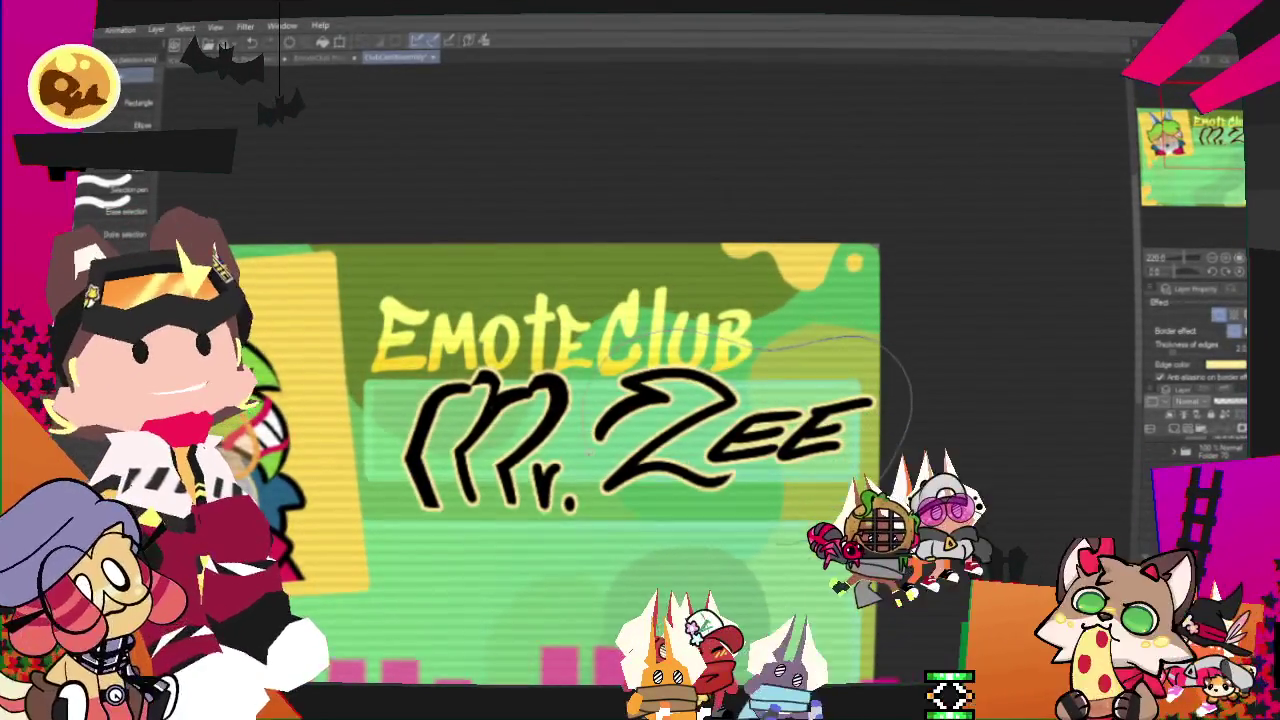
pyautogui.moveTo(600, 340); pyautogui.dragTo(865, 525)
pyautogui.click(781, 568)
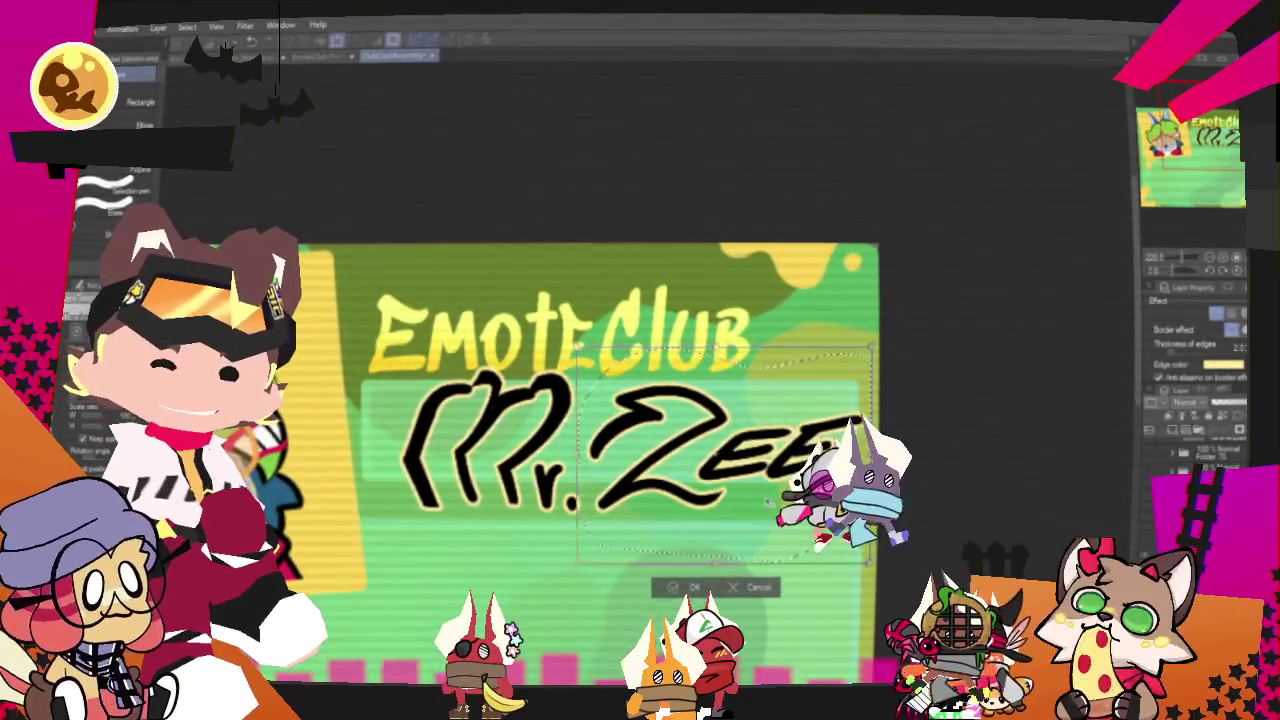
pyautogui.press('Return')
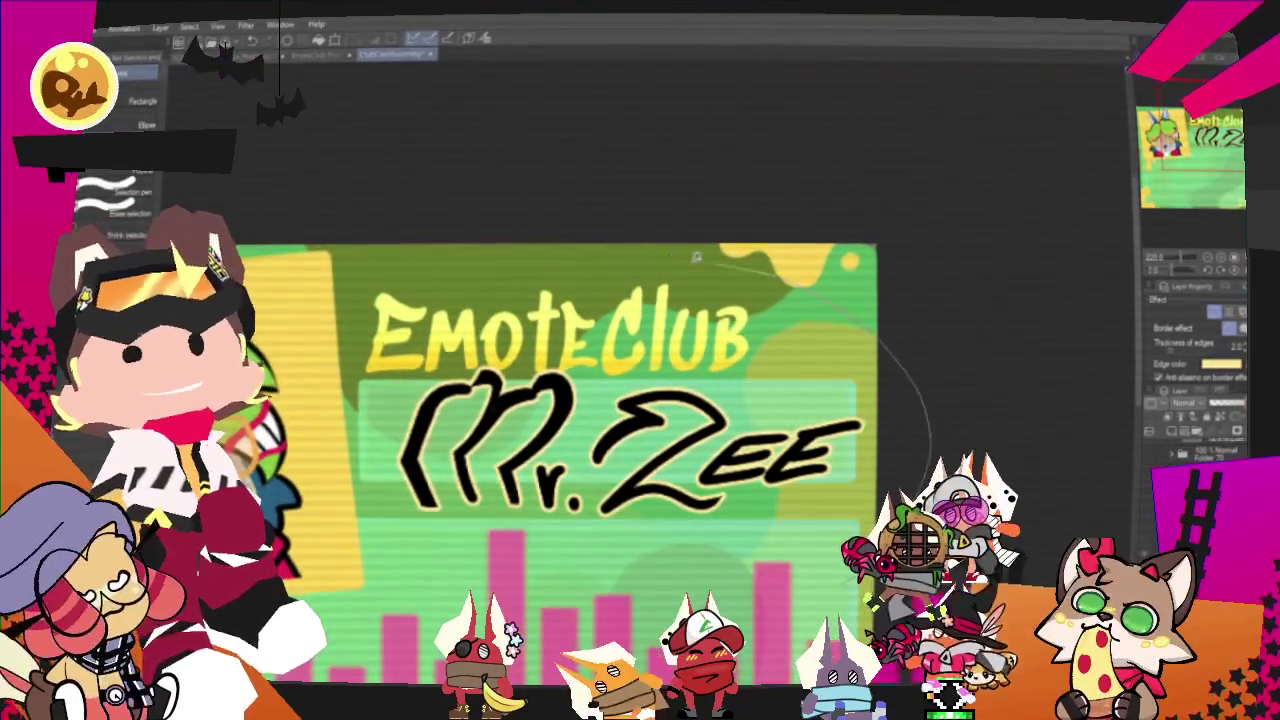
pyautogui.hotkey('ctrl', 't')
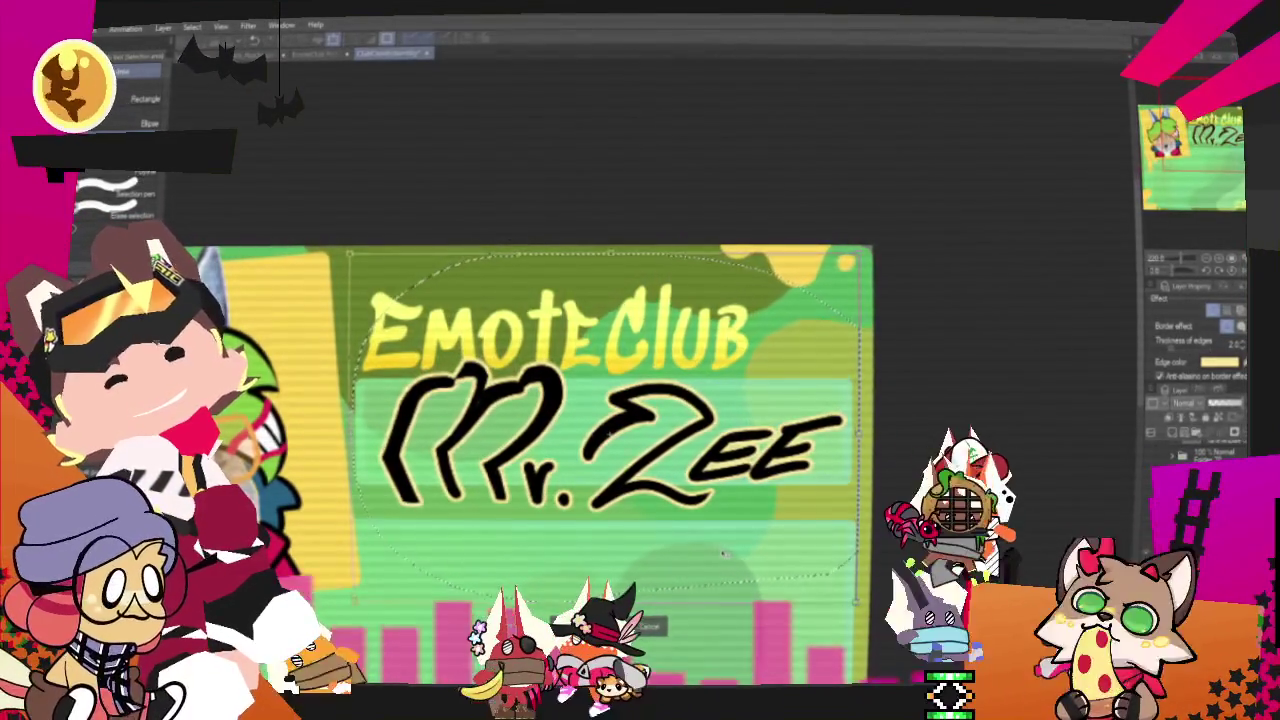
pyautogui.press('Return')
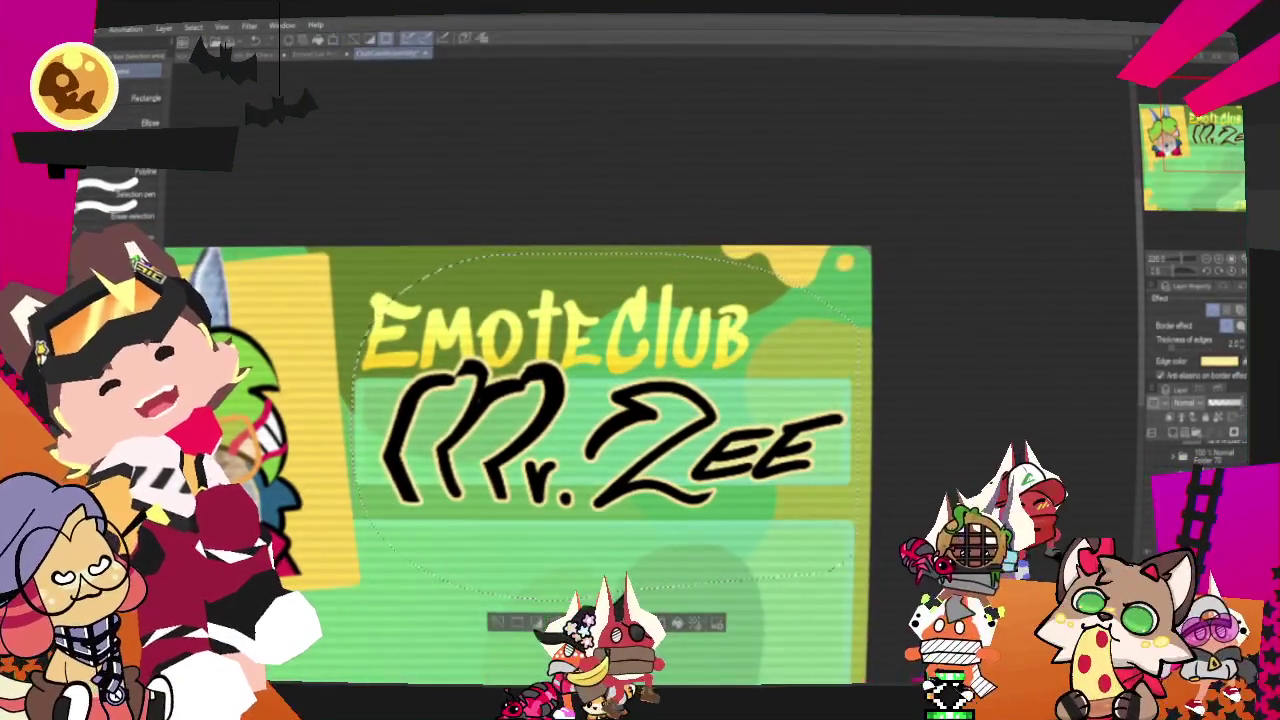
pyautogui.scroll(3, 1174, 236)
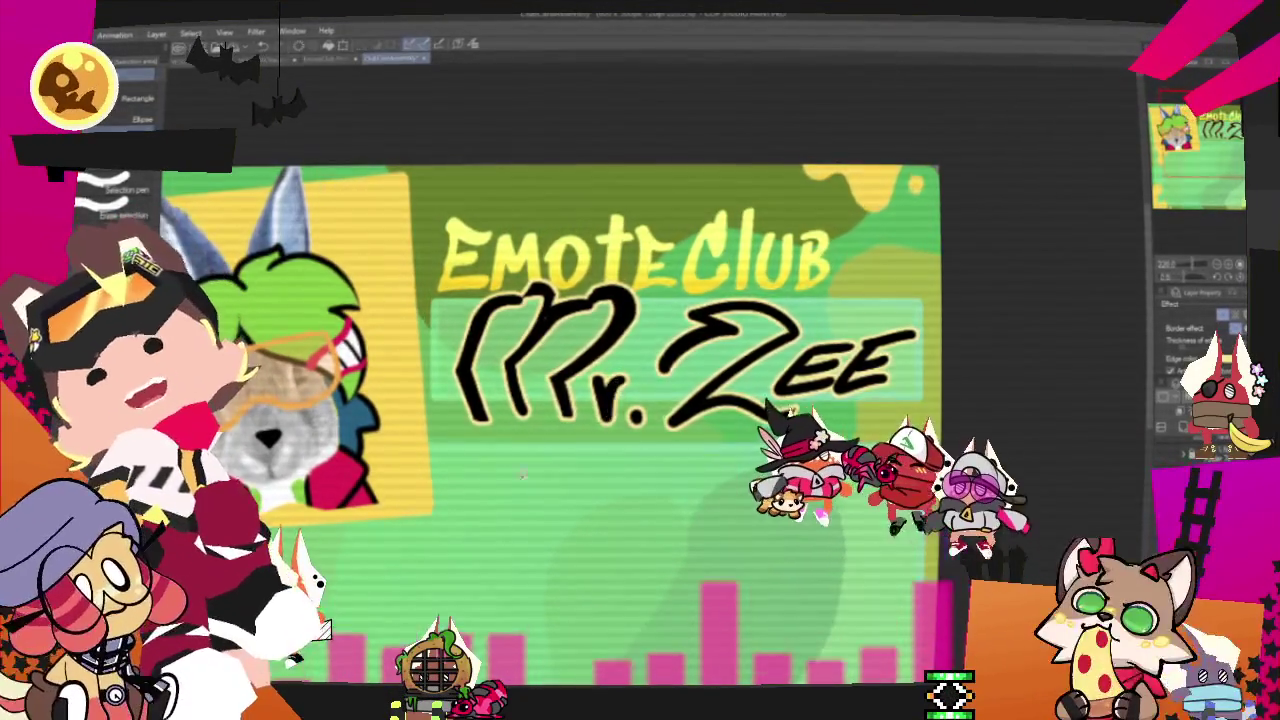
# - Return to the pen and undo the capital R strokes, small r and period
pyautogui.press('p')
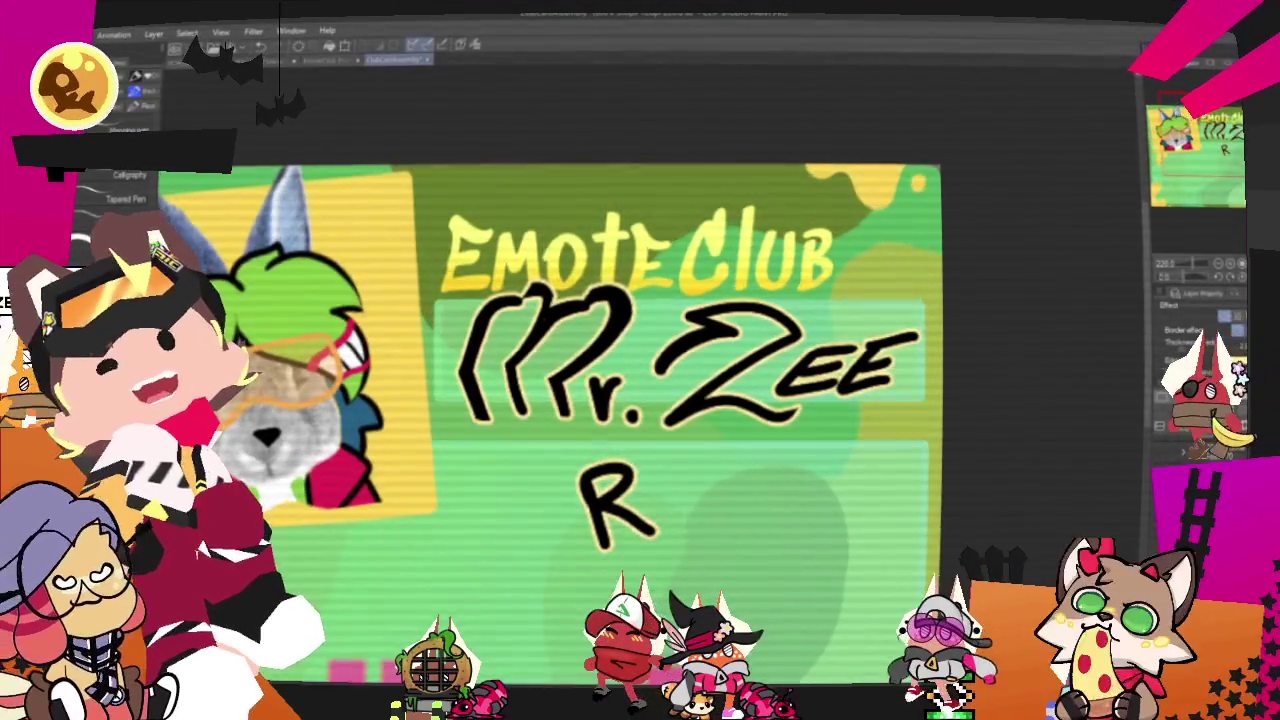
pyautogui.hotkey('ctrl', 'z')
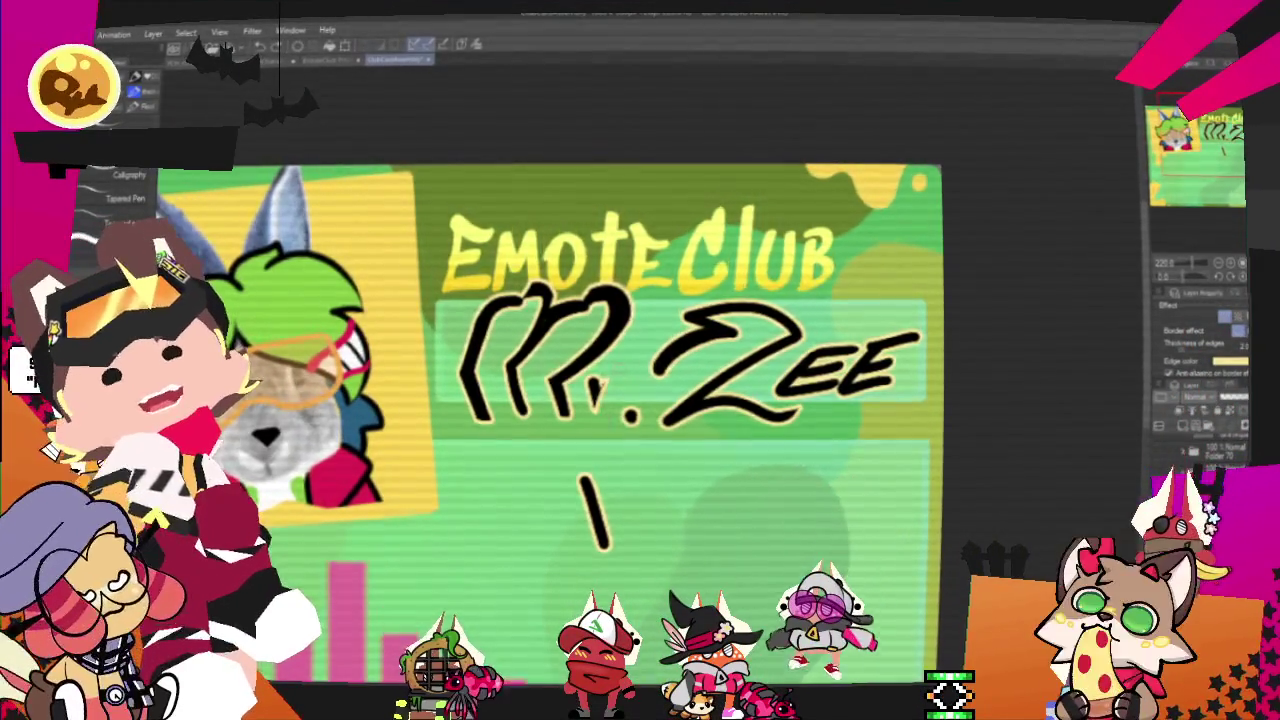
pyautogui.hotkey('ctrl', 'z')
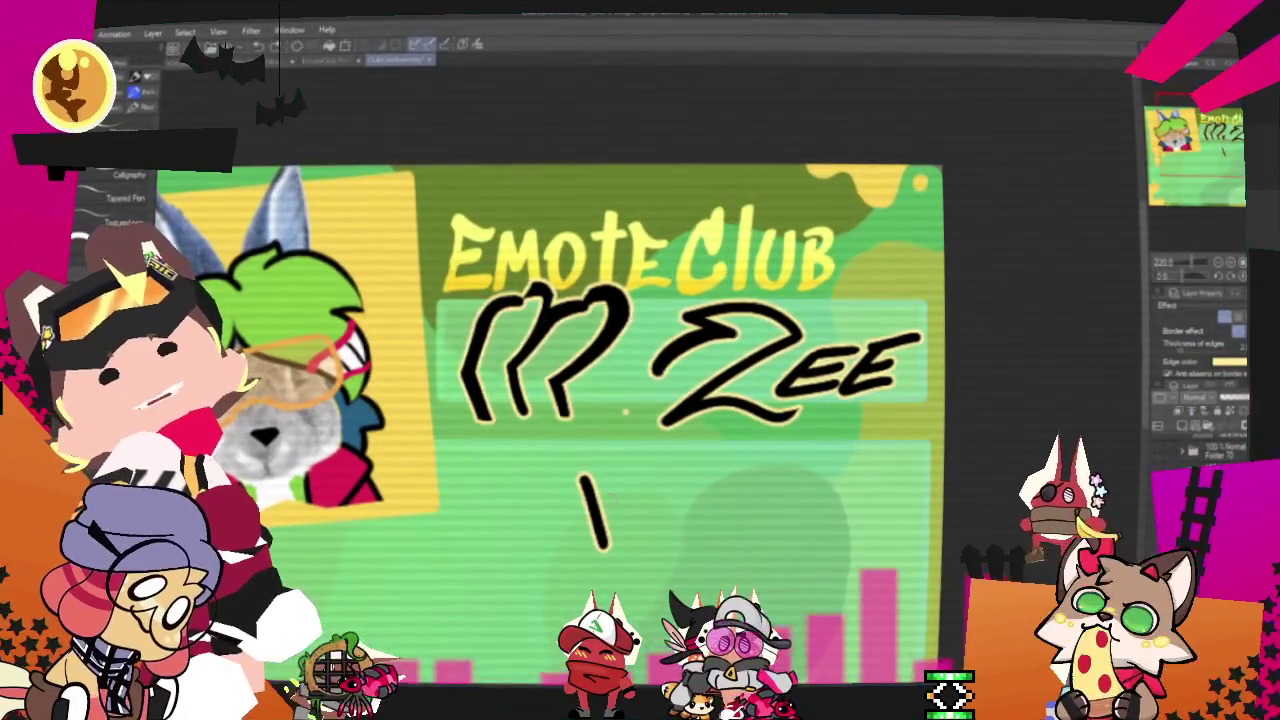
pyautogui.hotkey('ctrl', 'z')
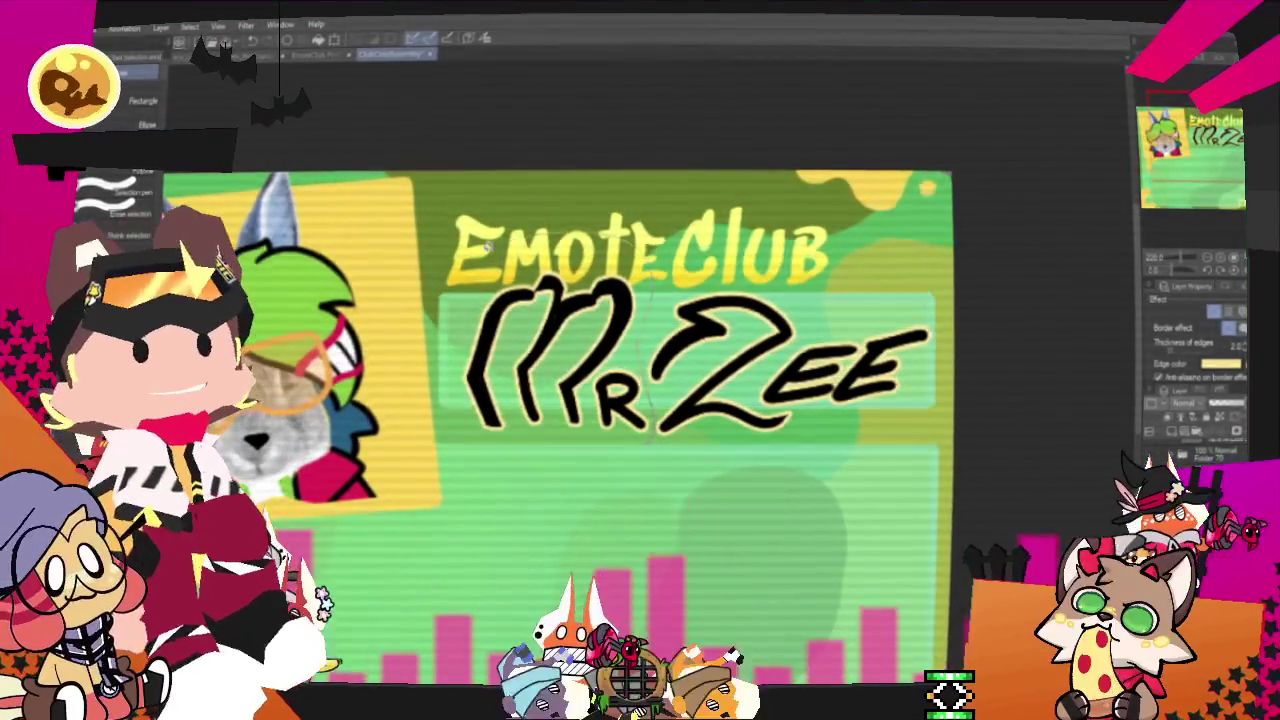
# - Lasso the Mr Zee lettering, scale it slightly, and remove the period after the R
pyautogui.moveTo(650, 292); pyautogui.dragTo(650, 455)
pyautogui.click(620, 509)
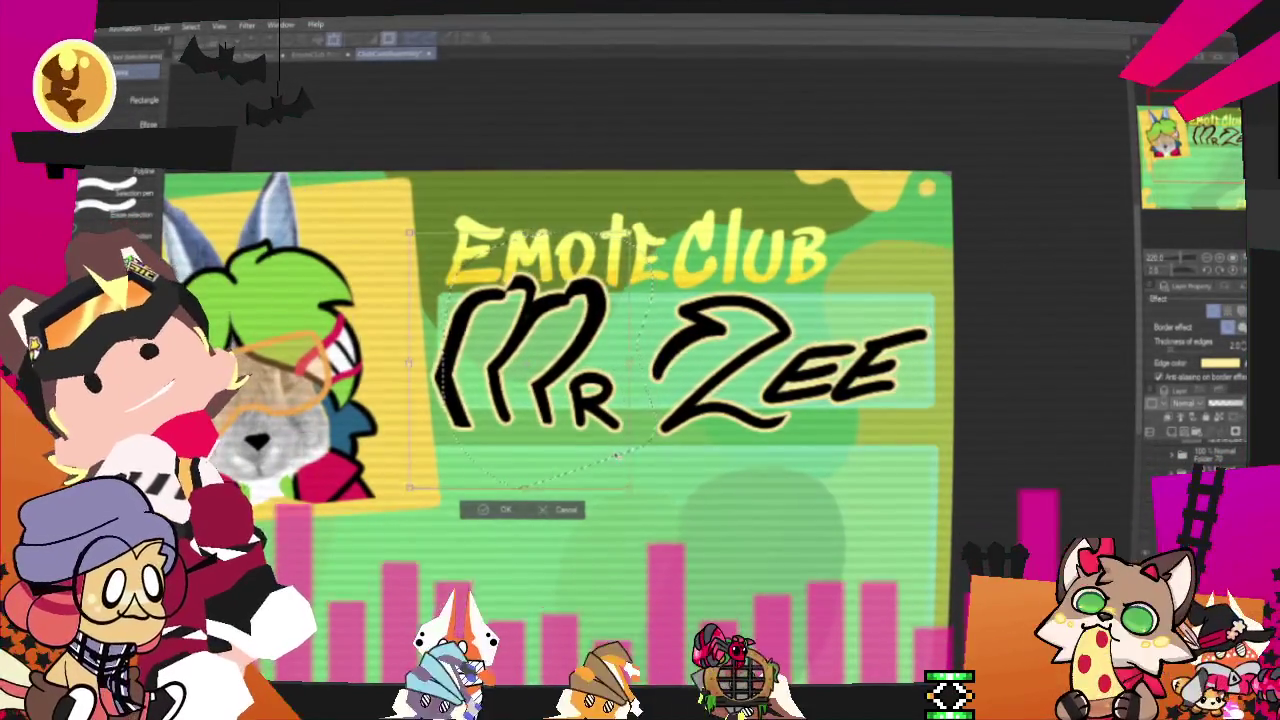
pyautogui.click(522, 509)
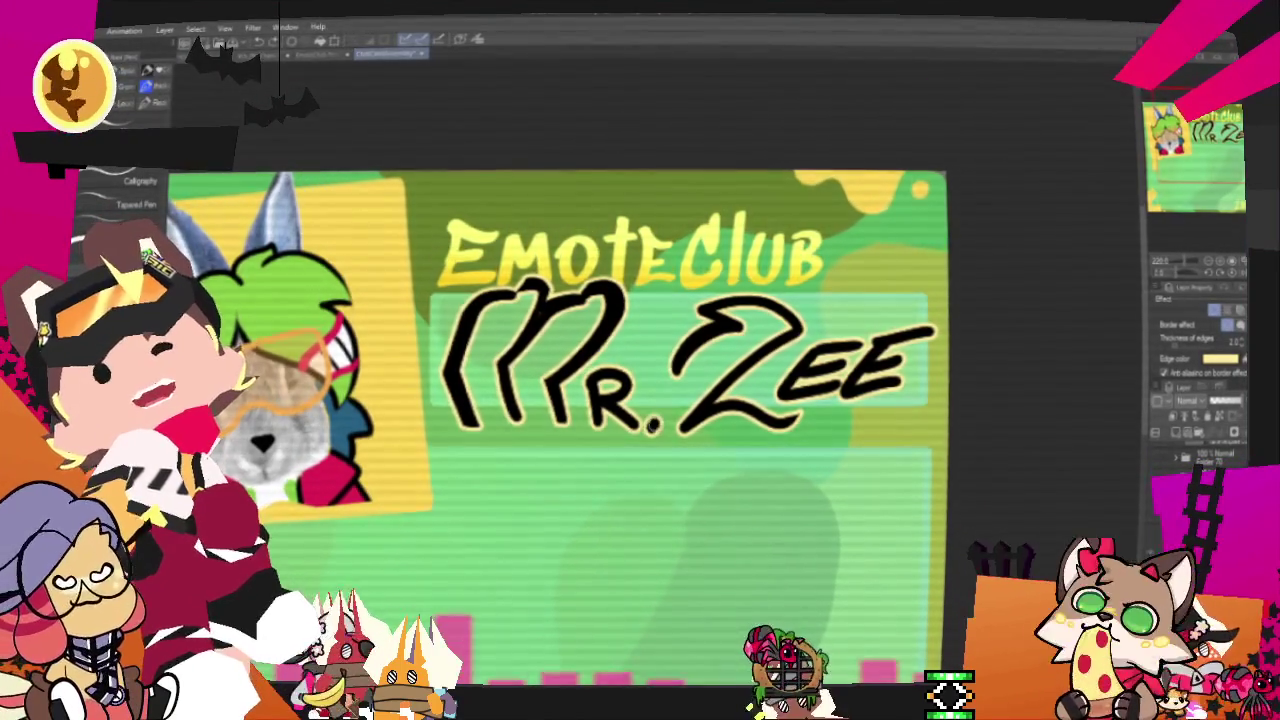
pyautogui.hotkey('ctrl', 'z')
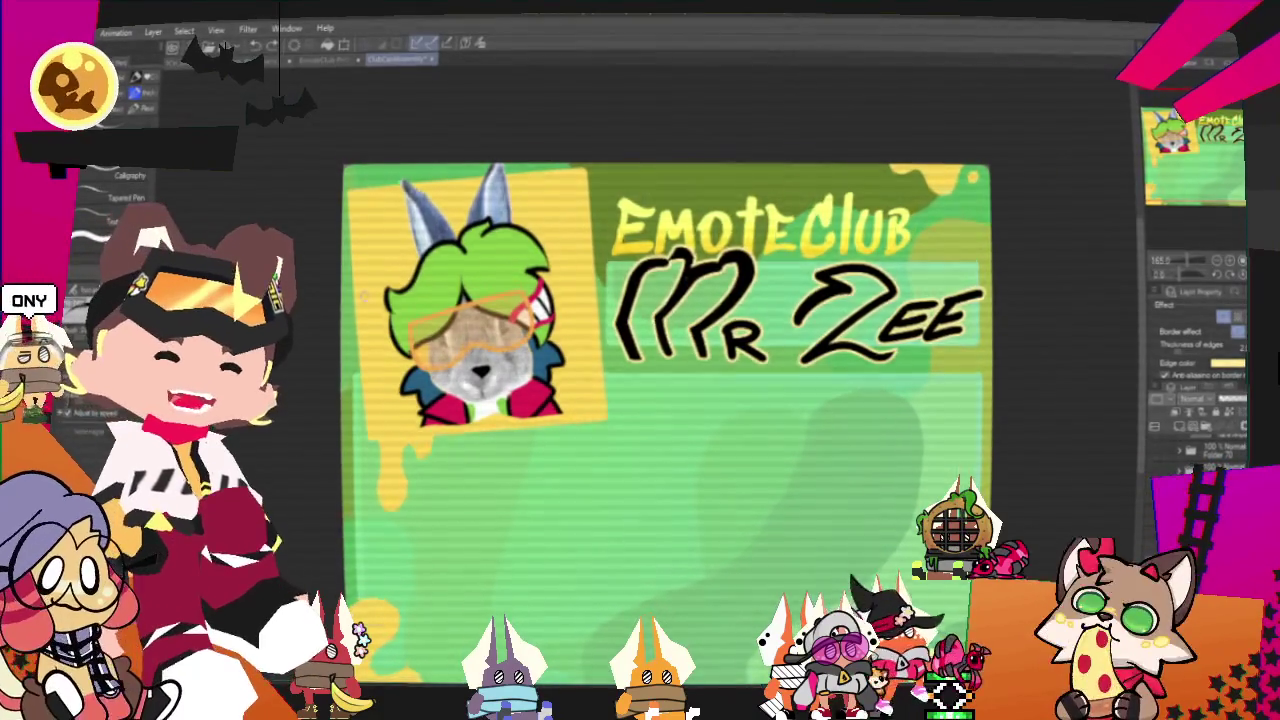
# - Scroll the view away from the Emote Club template toward the new emote canvas
pyautogui.scroll(3, 365, 290)
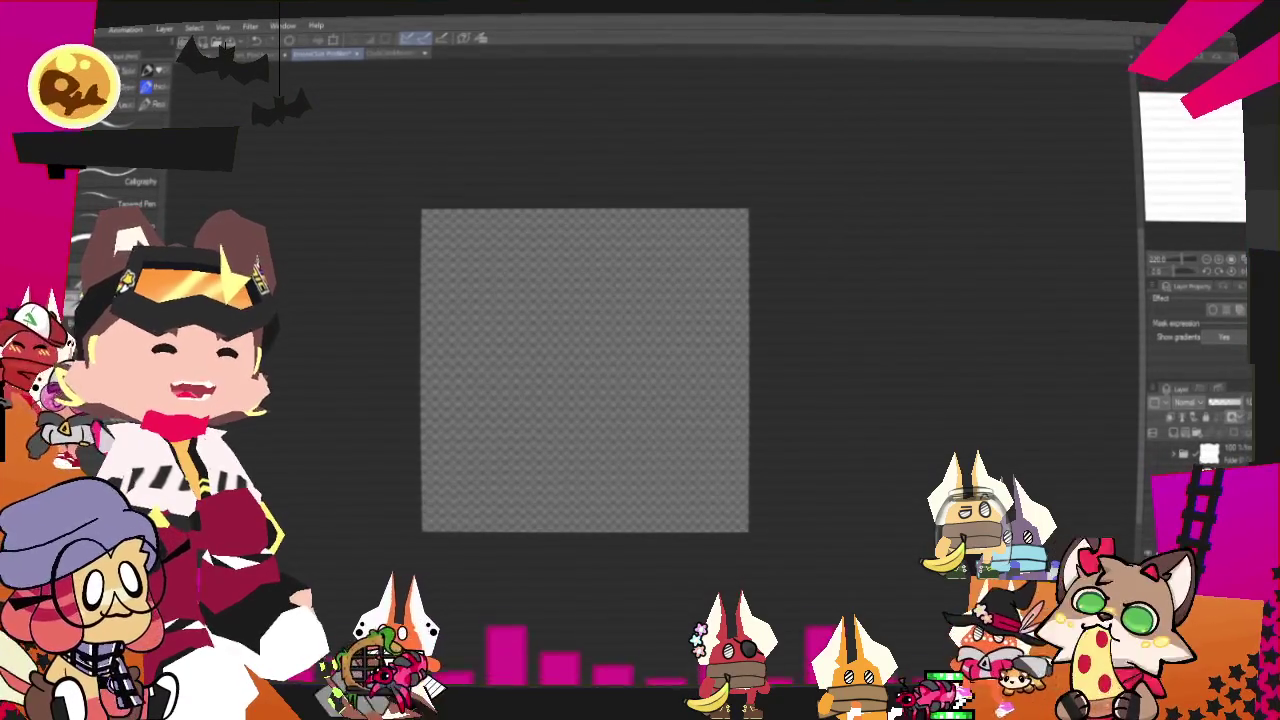
# - Fill the blank square canvas background with light grey and zoom in
pyautogui.click(717, 359)
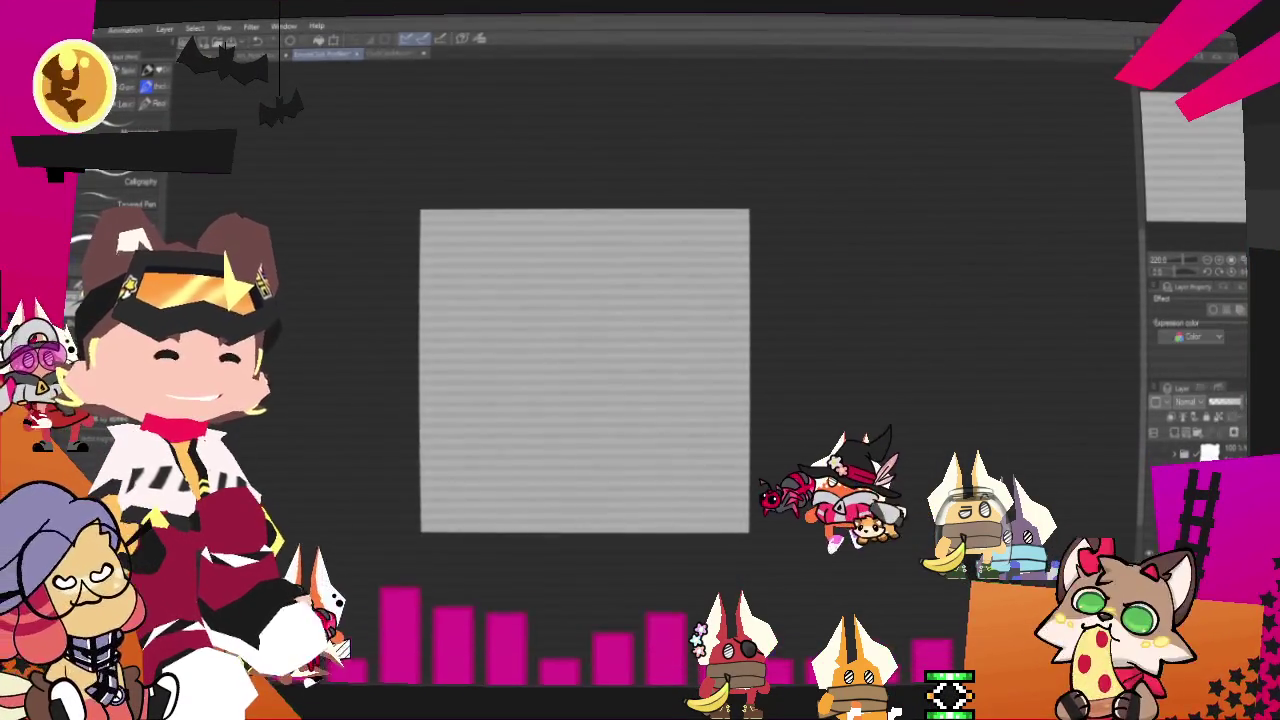
pyautogui.scroll(1, 717, 359)
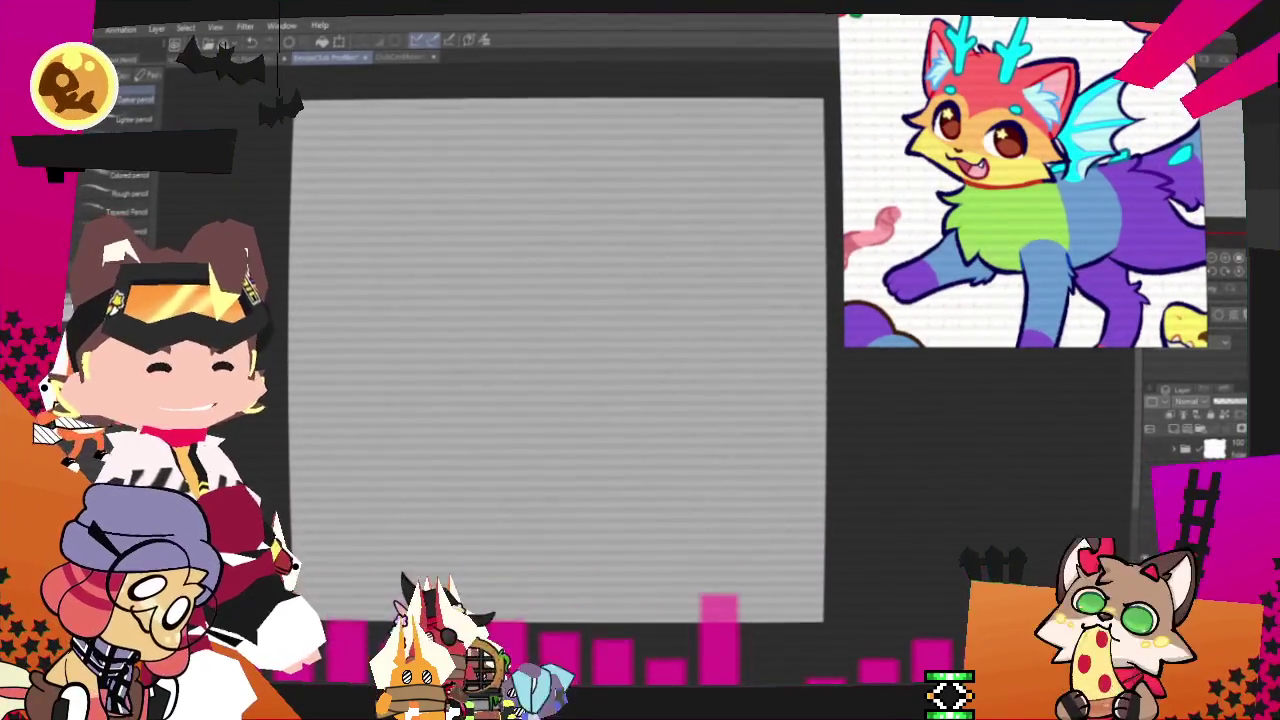
# - Pencil-sketch the dog's ears, eyes, cheek fluff, hair tufts, mouth and tongue
pyautogui.scroll(-1, 662, 383)
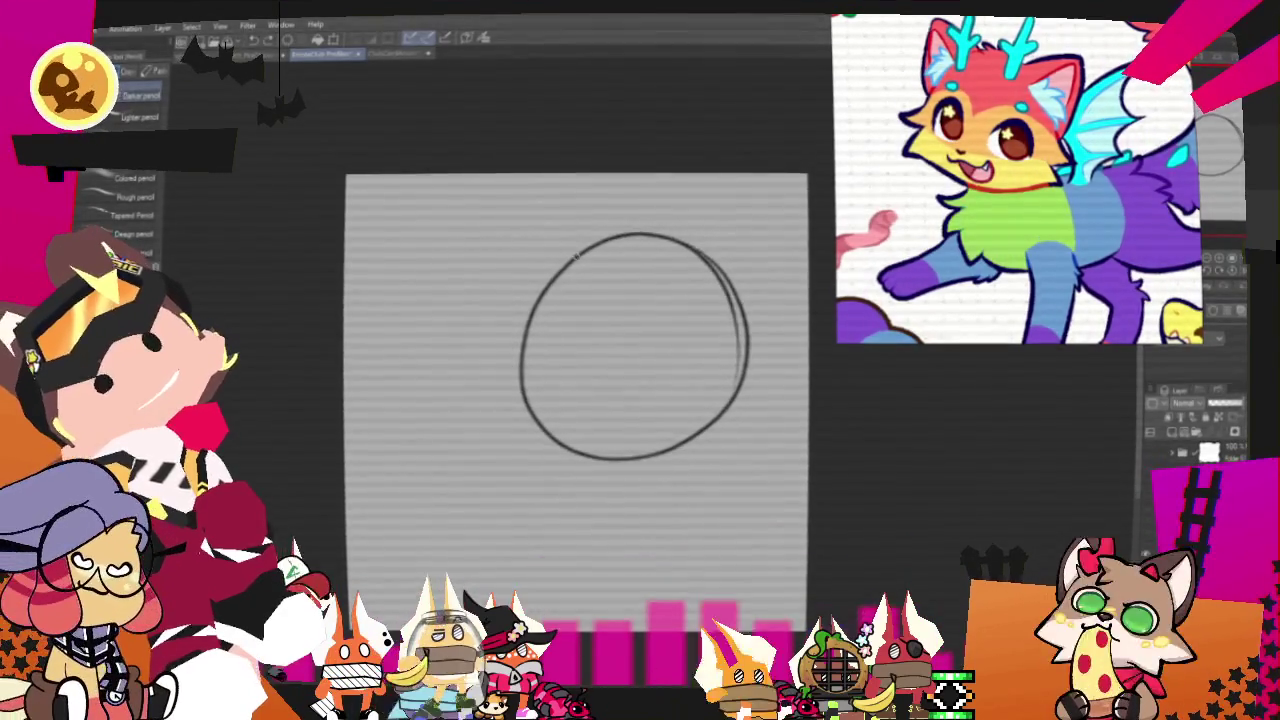
pyautogui.moveTo(656, 236); pyautogui.dragTo(745, 300)
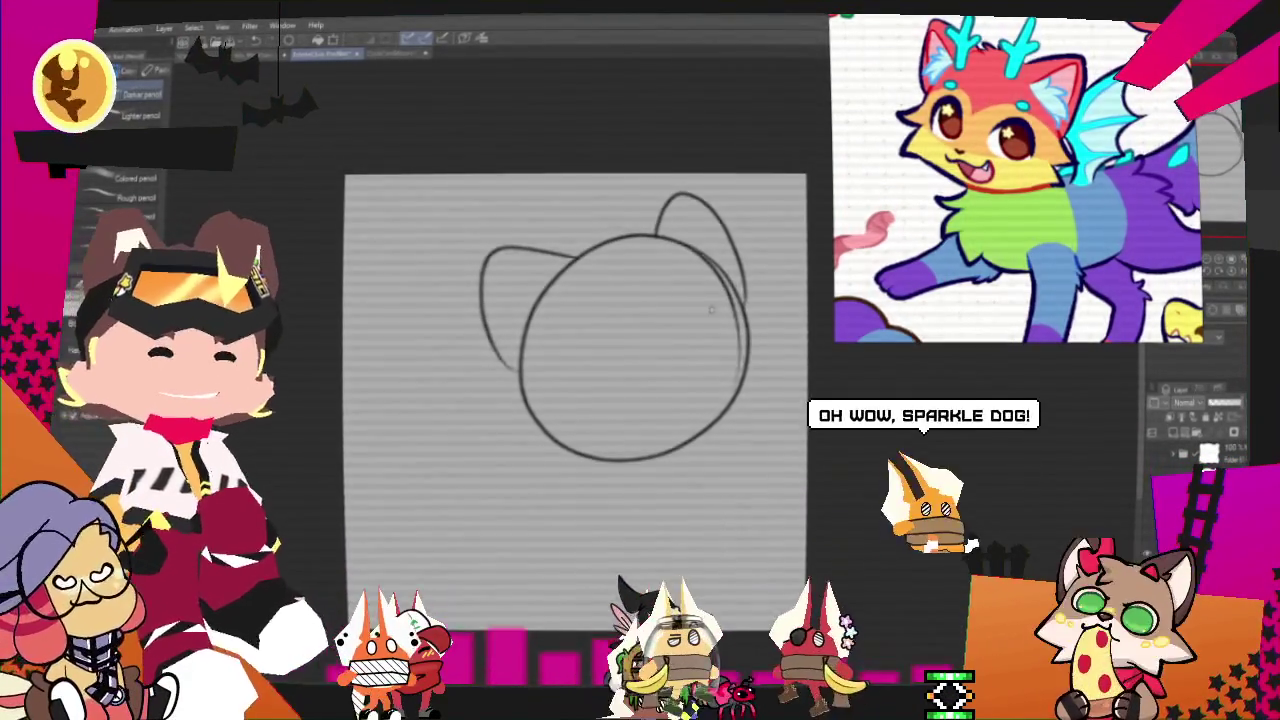
pyautogui.moveTo(666, 350)
pyautogui.mouseDown()
pyautogui.moveTo(684, 348)
pyautogui.moveTo(650, 353)
pyautogui.moveTo(684, 347)
pyautogui.moveTo(632, 392)
pyautogui.mouseUp()
pyautogui.moveTo(690, 266); pyautogui.dragTo(650, 300)
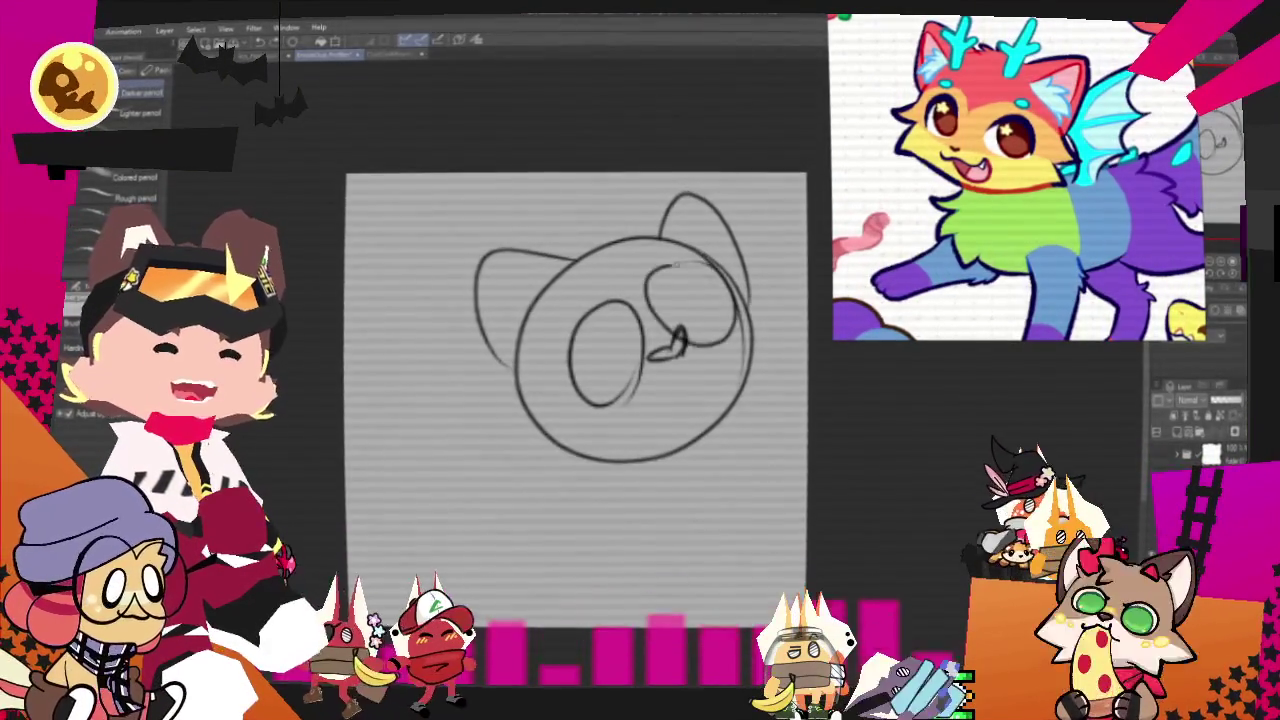
pyautogui.moveTo(525, 342); pyautogui.dragTo(515, 447)
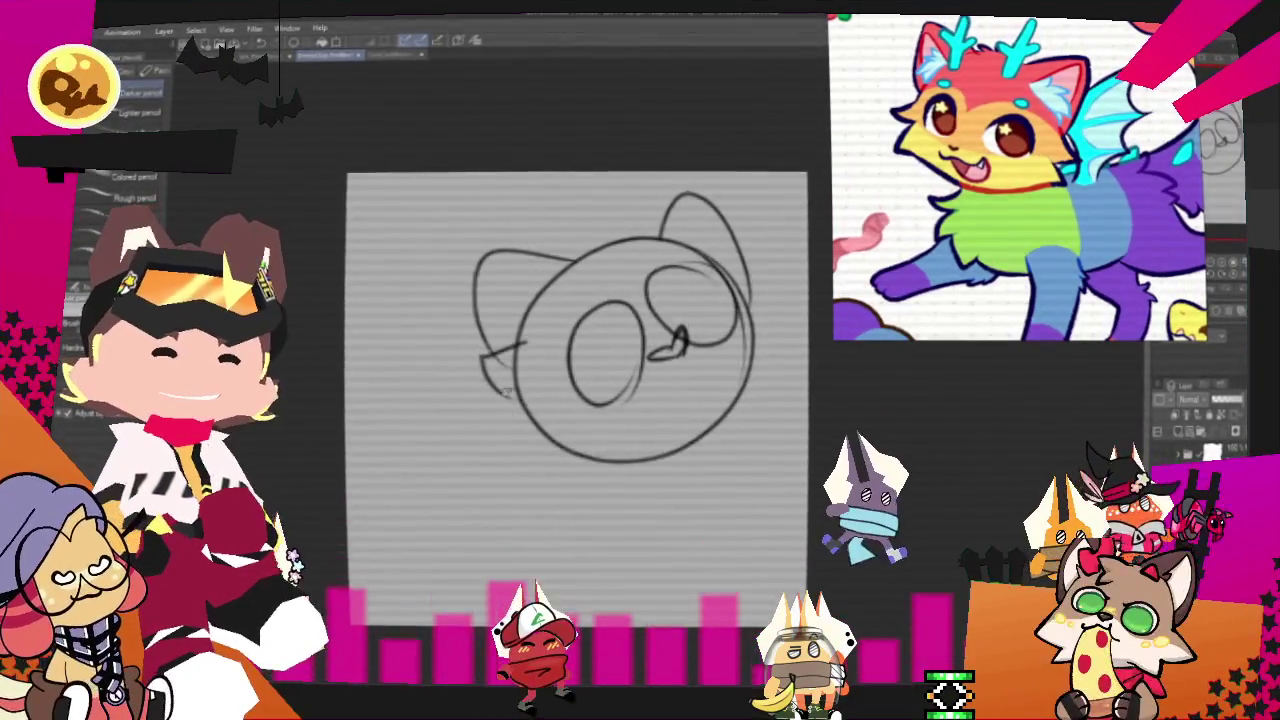
pyautogui.moveTo(736, 272)
pyautogui.mouseDown()
pyautogui.moveTo(764, 266)
pyautogui.moveTo(752, 358)
pyautogui.mouseUp()
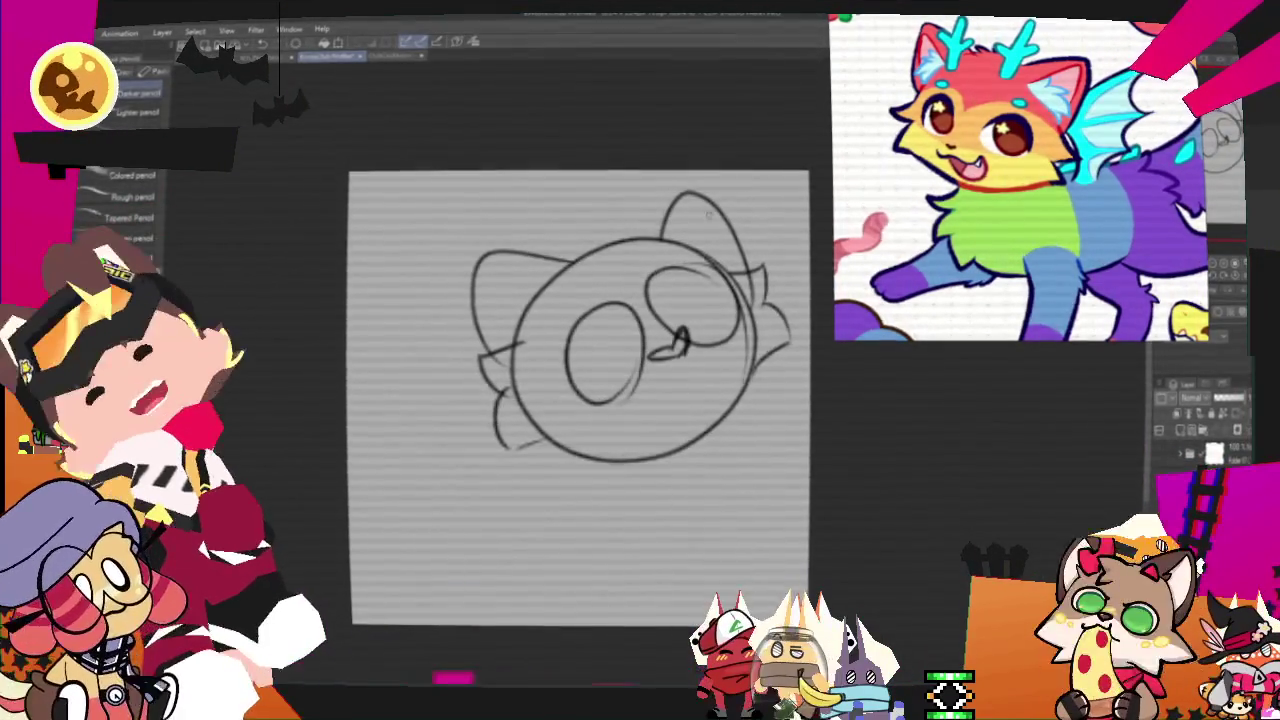
pyautogui.moveTo(600, 267); pyautogui.dragTo(575, 262)
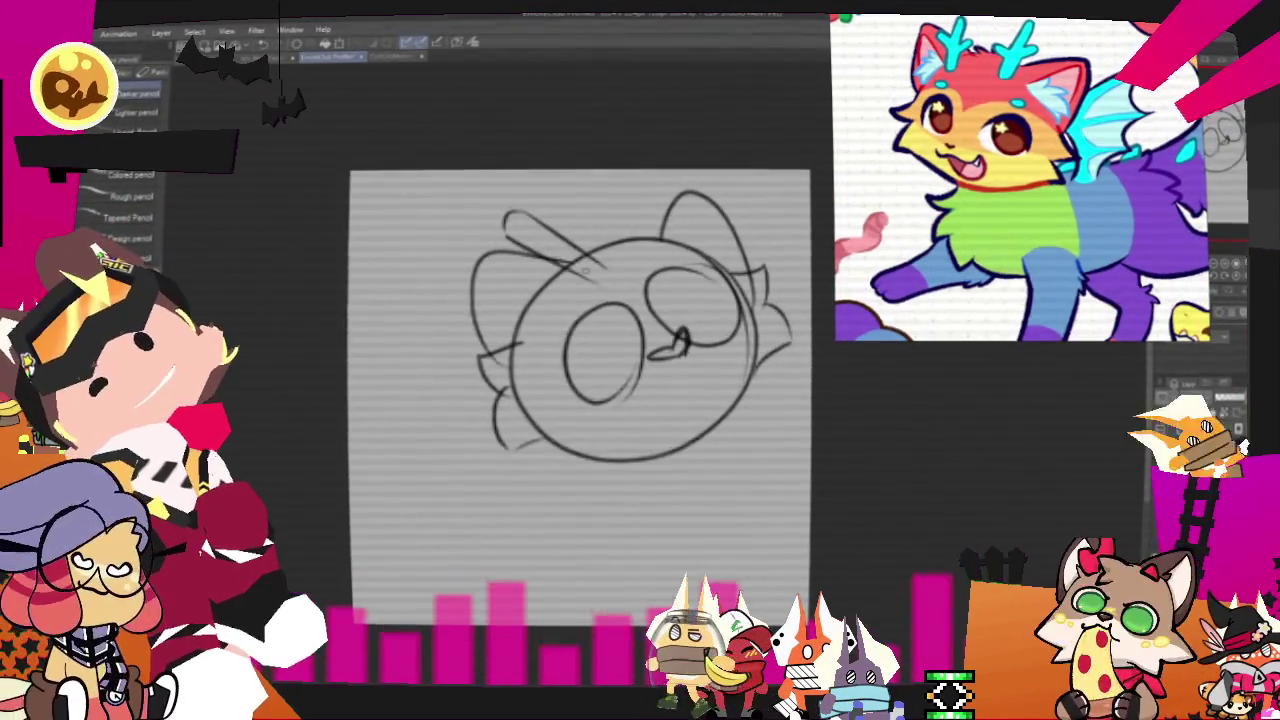
pyautogui.moveTo(556, 203); pyautogui.dragTo(578, 250)
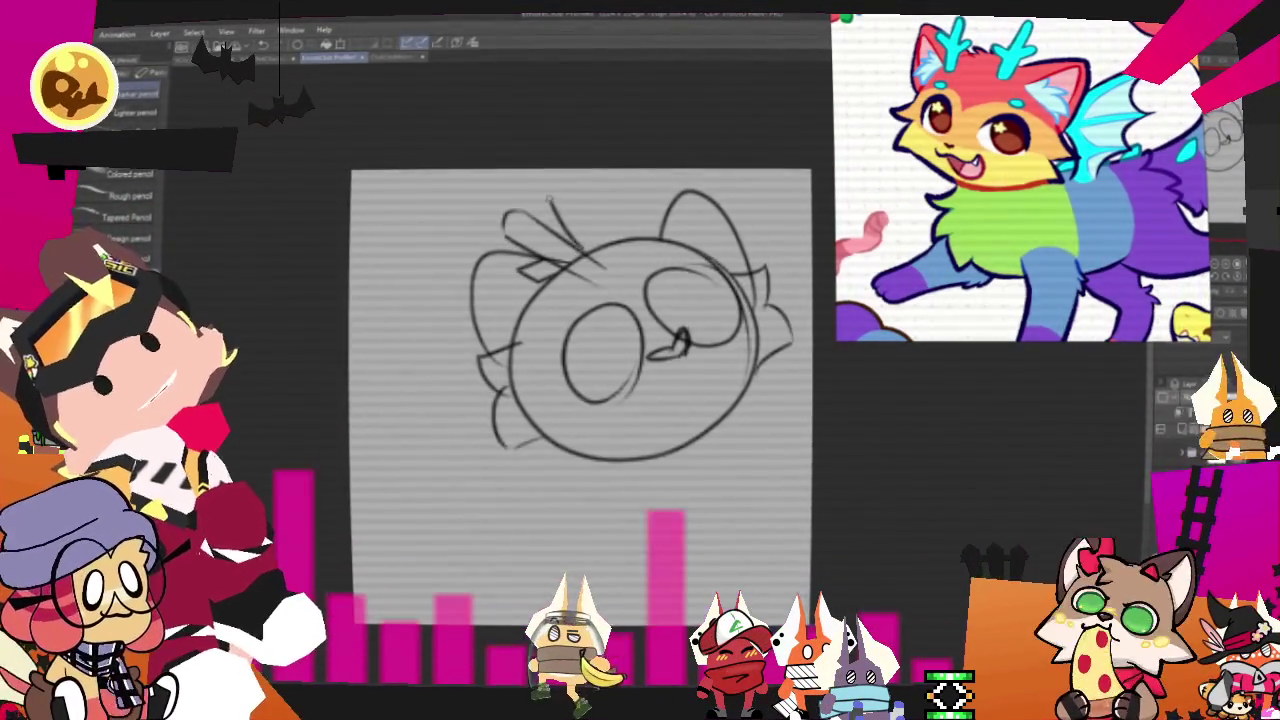
pyautogui.moveTo(595, 180)
pyautogui.mouseDown()
pyautogui.moveTo(625, 245)
pyautogui.moveTo(658, 252)
pyautogui.mouseUp()
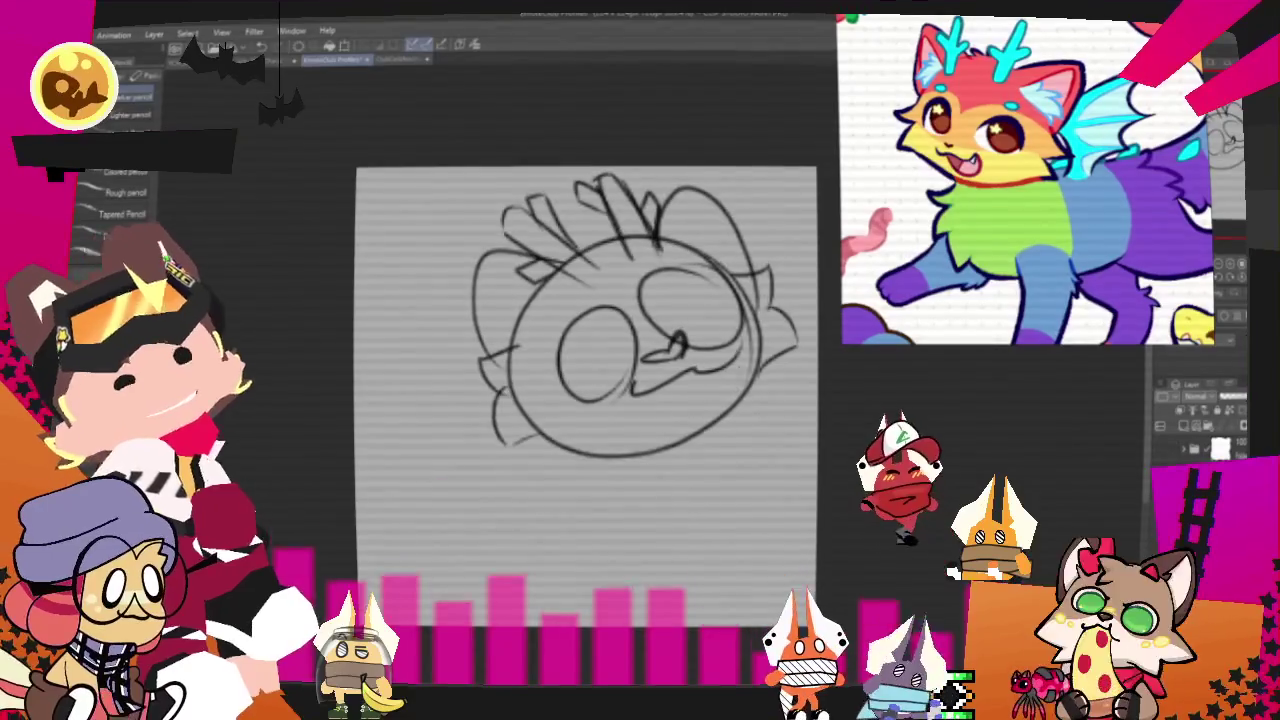
pyautogui.moveTo(632, 382); pyautogui.dragTo(688, 352)
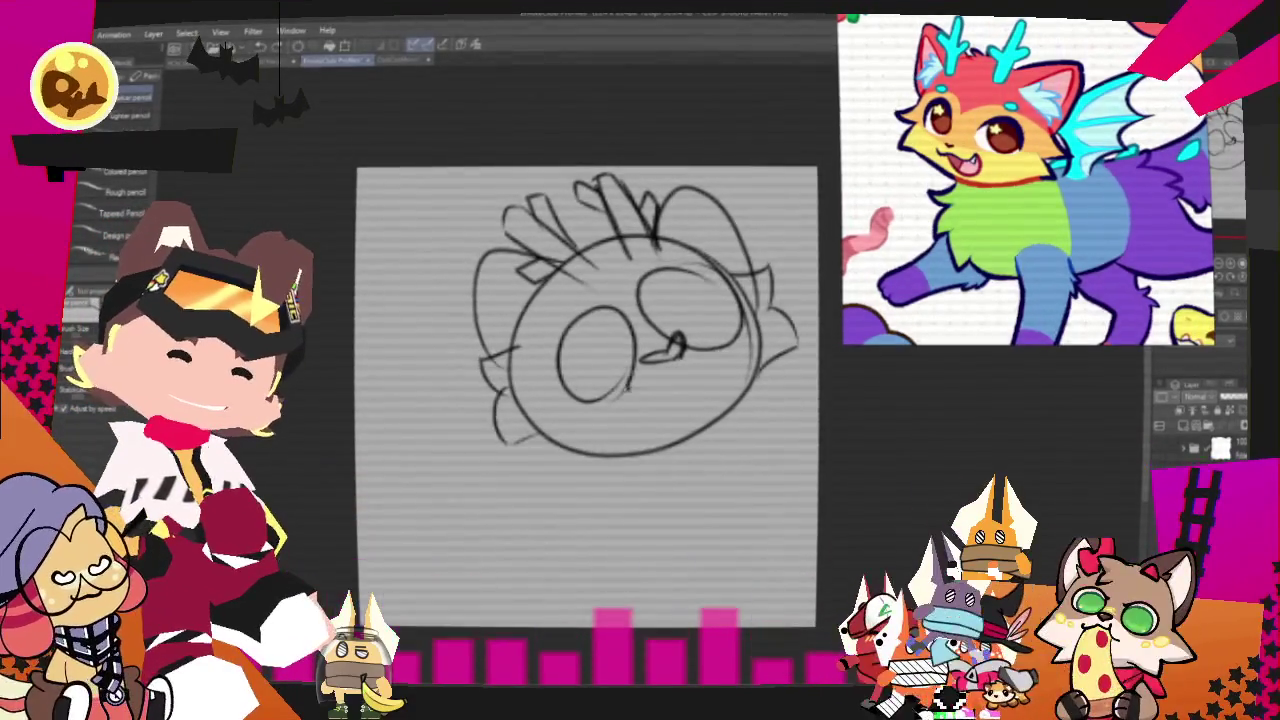
pyautogui.moveTo(628, 410); pyautogui.dragTo(685, 395)
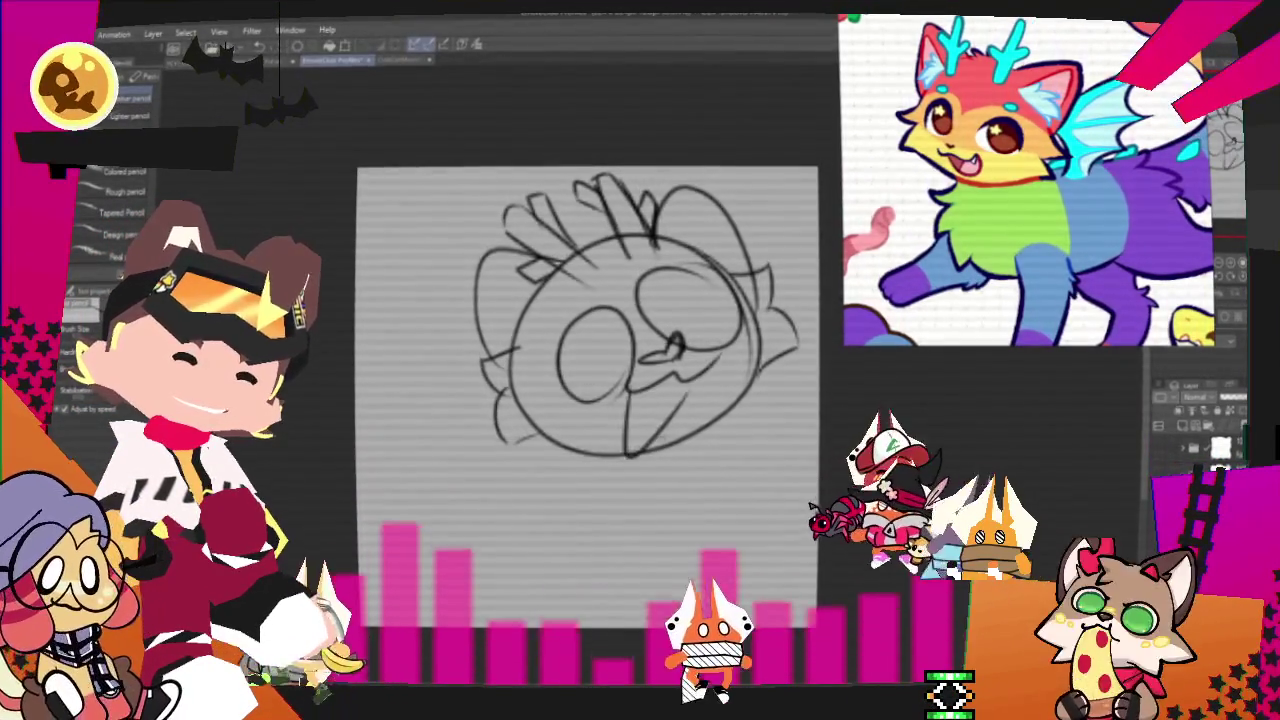
pyautogui.moveTo(600, 312); pyautogui.dragTo(598, 318)
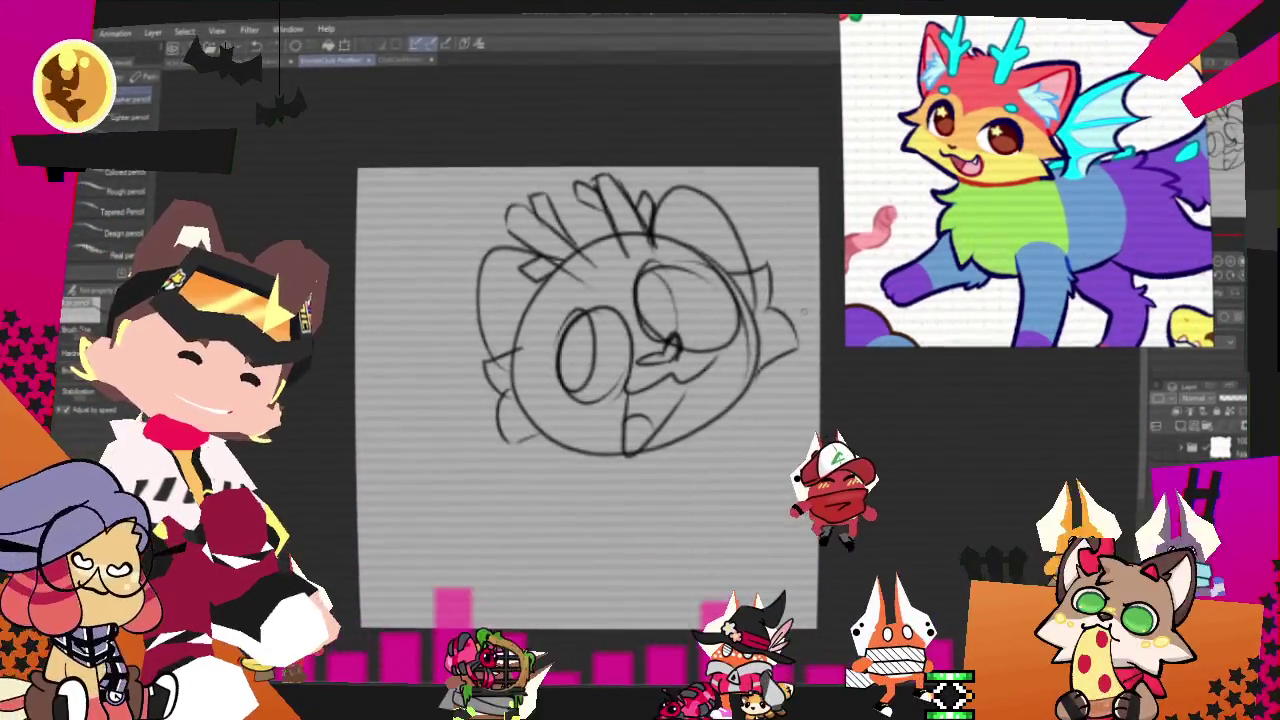
# - Rotate the whole head sketch slightly counterclockwise
pyautogui.hotkey('ctrl', 't')
pyautogui.moveTo(745, 448); pyautogui.dragTo(763, 428)
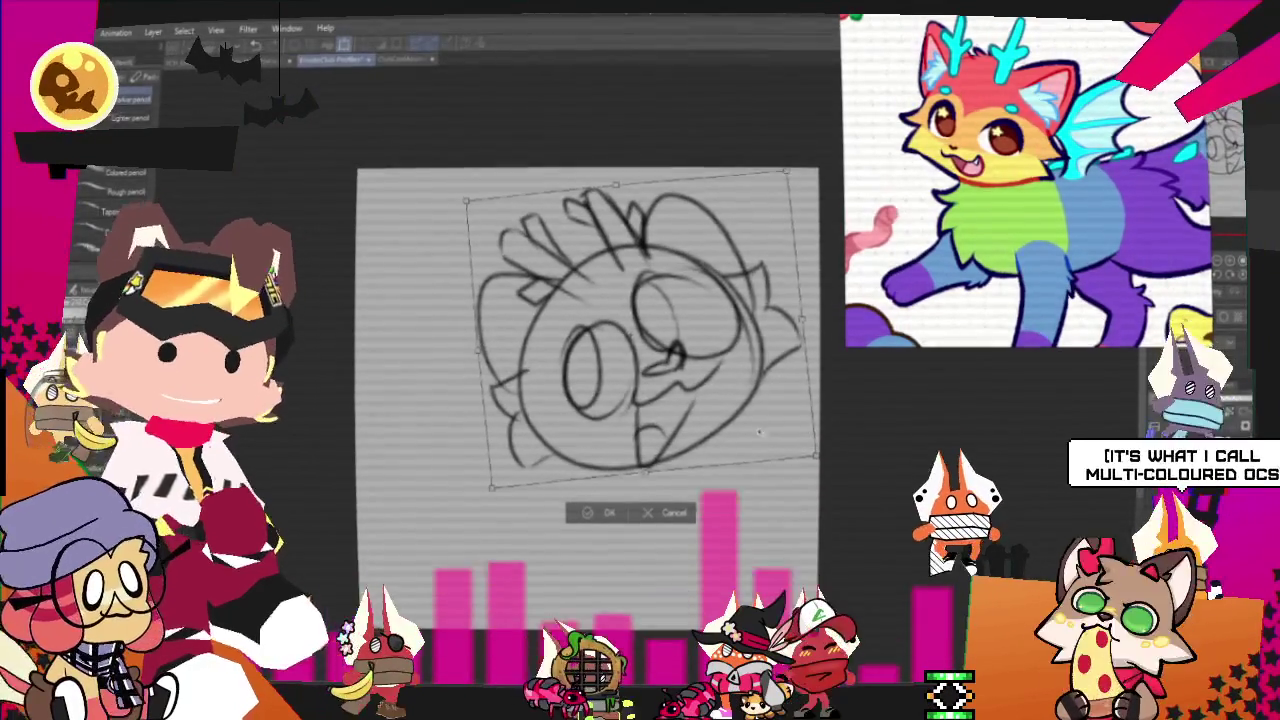
pyautogui.click(596, 512)
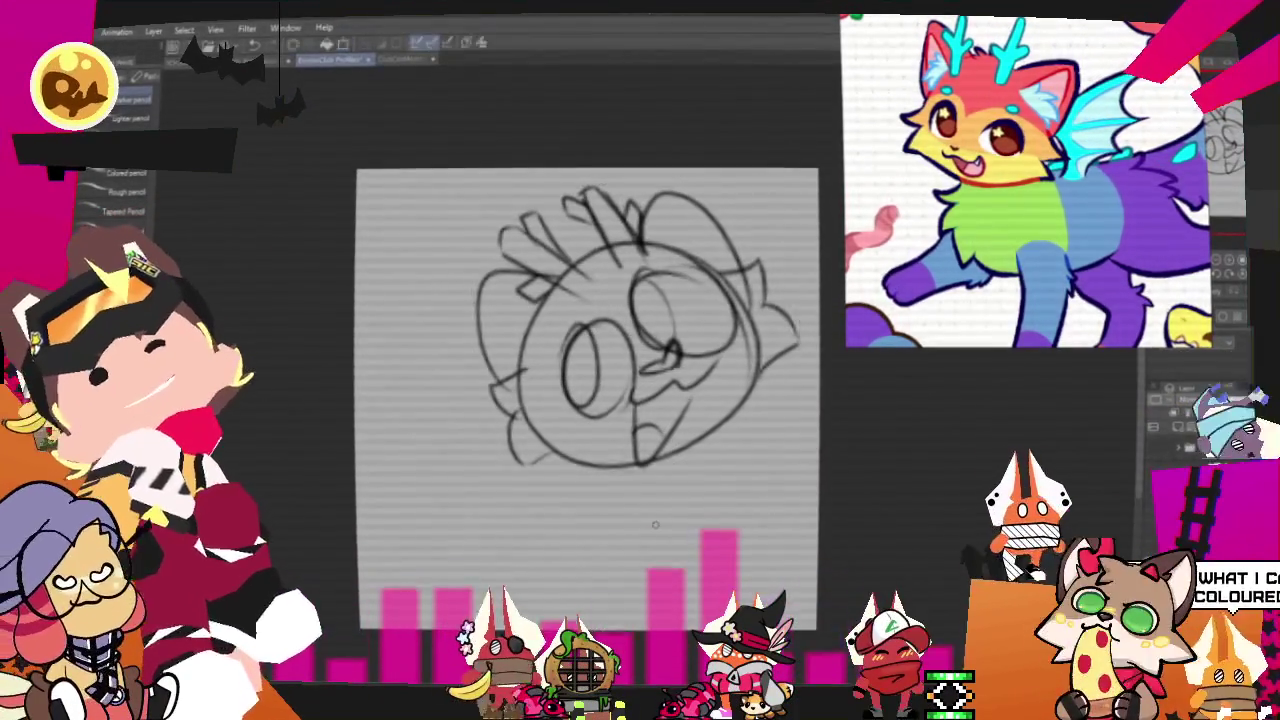
pyautogui.scroll(-3, 580, 427)
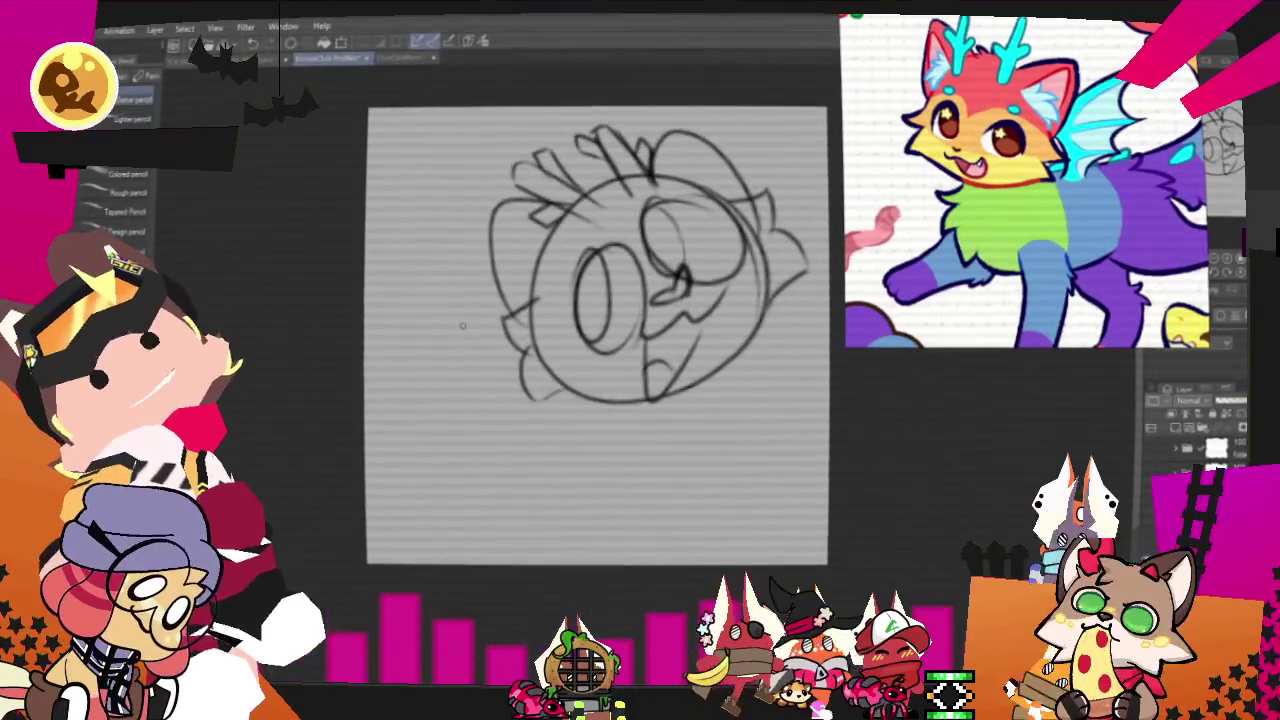
# - Sketch the body's large left arc, lower body curves and the lower-left leg
pyautogui.moveTo(365, 200); pyautogui.dragTo(480, 370)
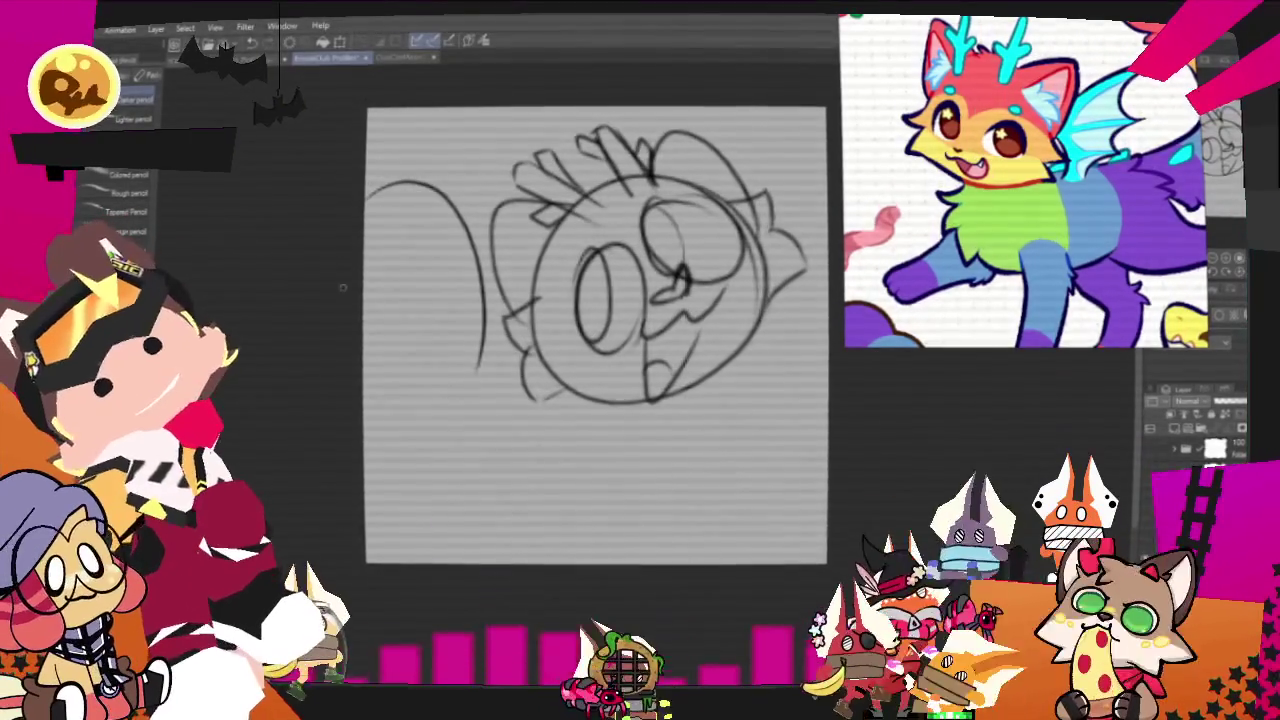
pyautogui.moveTo(362, 320); pyautogui.dragTo(410, 355)
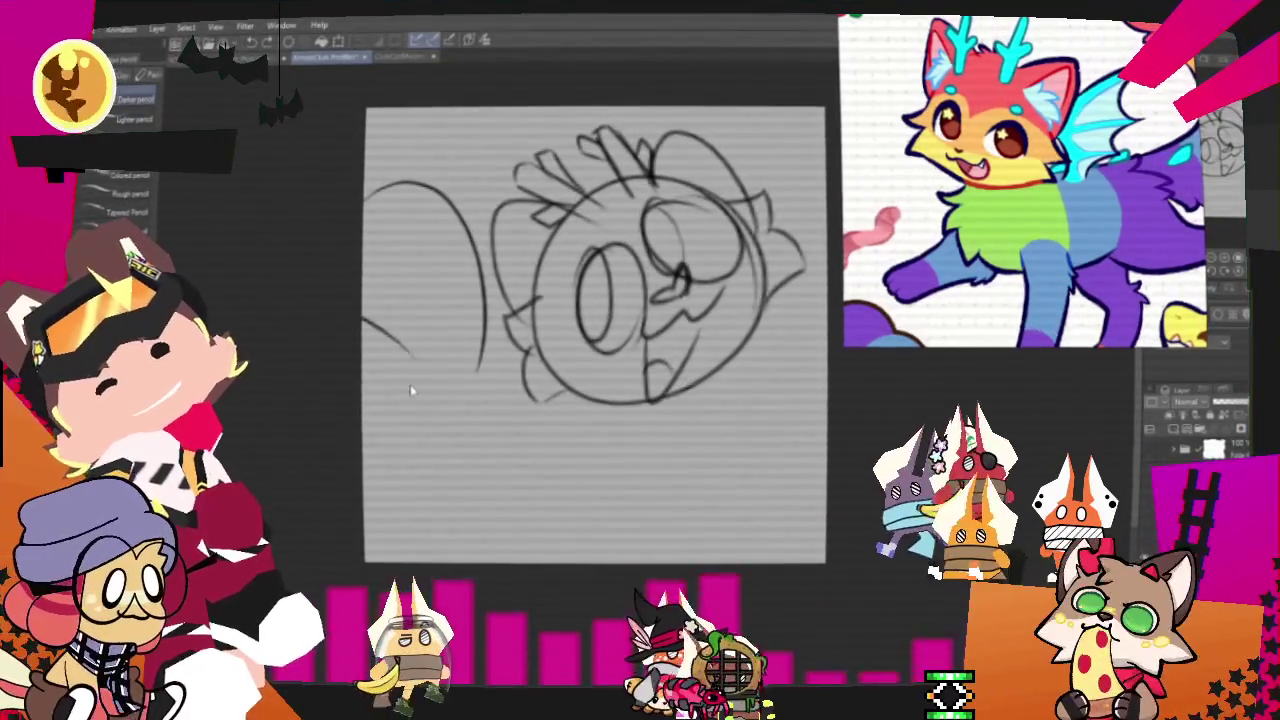
pyautogui.moveTo(408, 352)
pyautogui.mouseDown()
pyautogui.moveTo(410, 398)
pyautogui.moveTo(475, 497)
pyautogui.mouseUp()
pyautogui.moveTo(480, 405); pyautogui.dragTo(495, 560)
pyautogui.moveTo(405, 490); pyautogui.dragTo(433, 507)
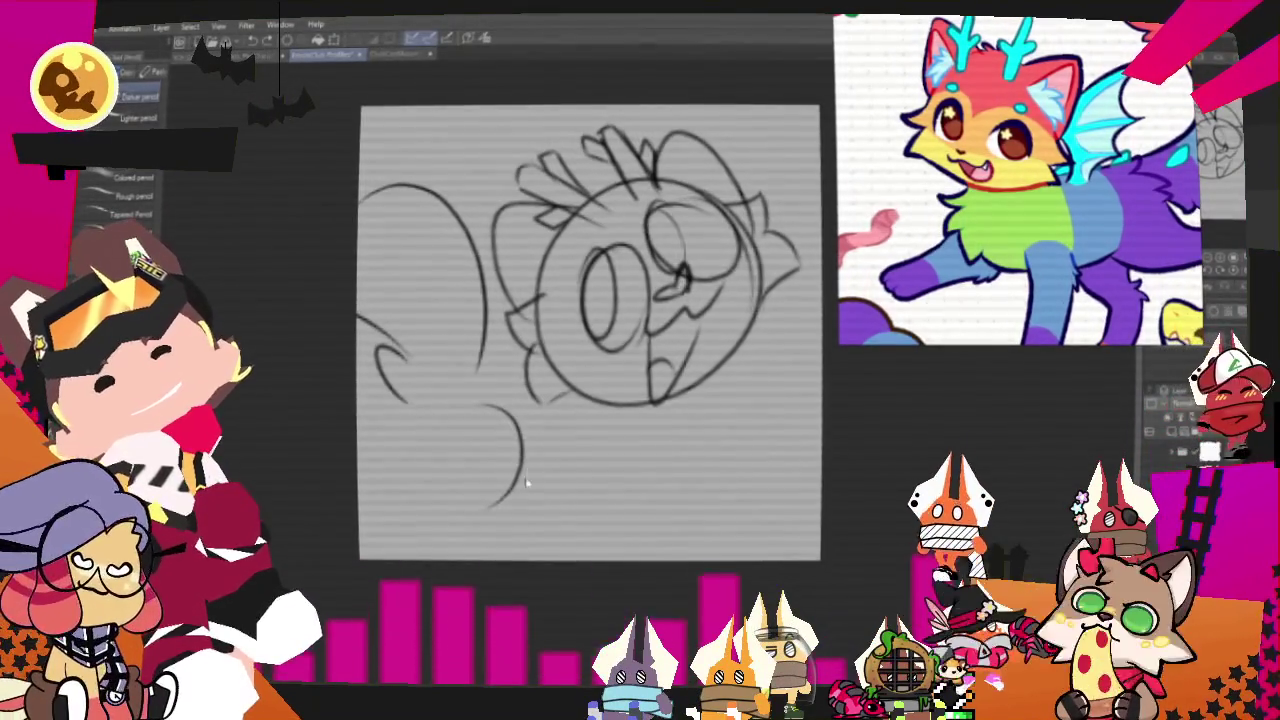
pyautogui.moveTo(405, 412)
pyautogui.mouseDown()
pyautogui.moveTo(445, 475)
pyautogui.moveTo(432, 555)
pyautogui.mouseUp()
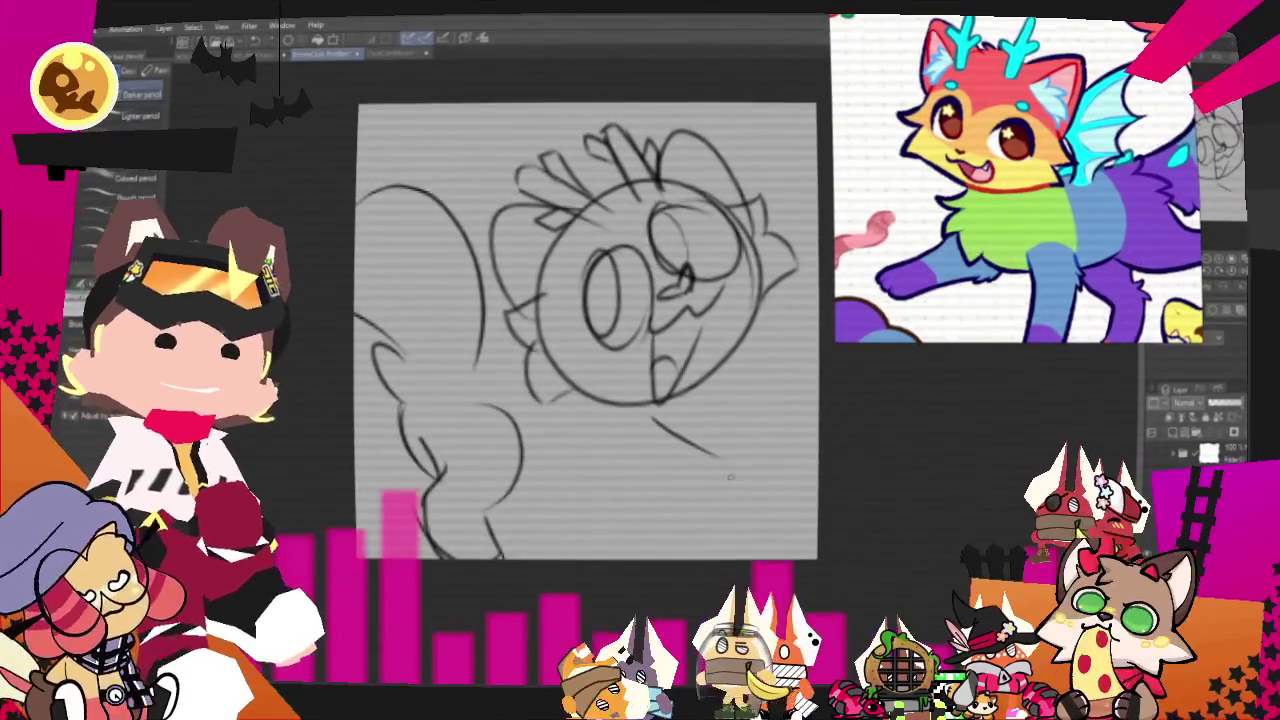
# - Sketch the front leg and paw under the face, redoing strokes that didn't fit
pyautogui.moveTo(655, 455); pyautogui.dragTo(610, 545)
pyautogui.hotkey('ctrl', 'z')
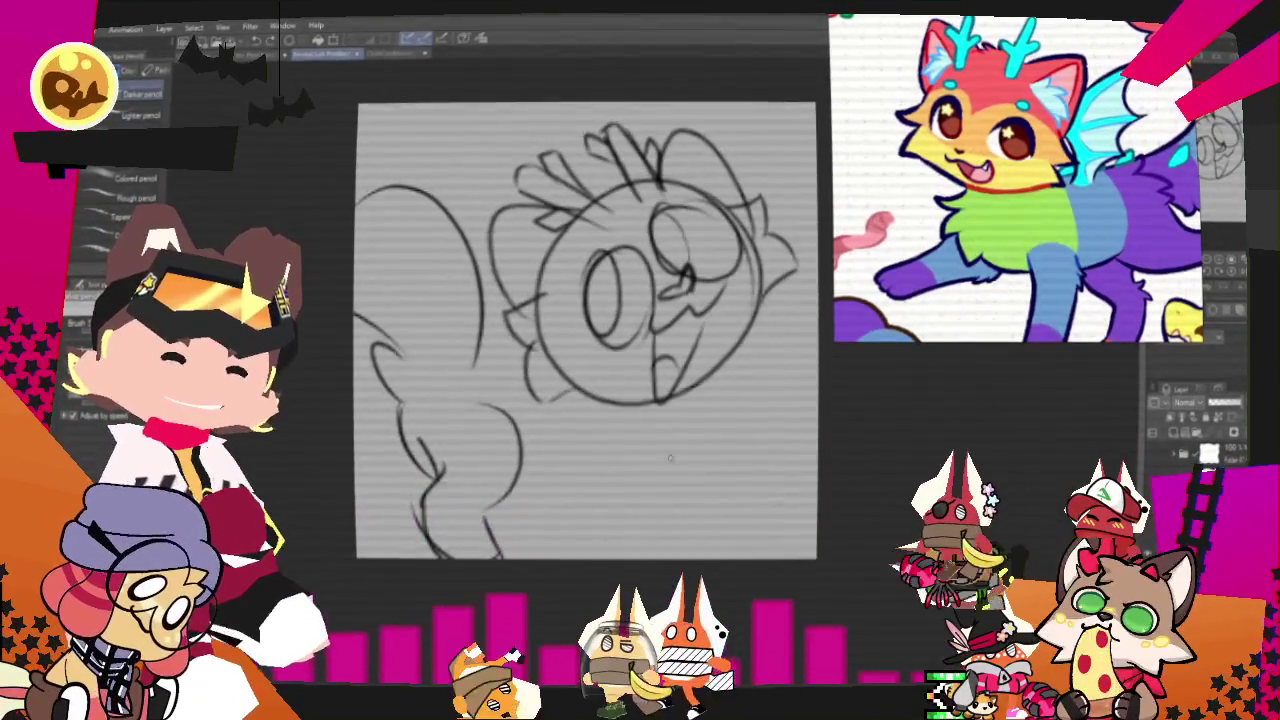
pyautogui.moveTo(605, 405)
pyautogui.mouseDown()
pyautogui.moveTo(660, 425)
pyautogui.moveTo(654, 448)
pyautogui.moveTo(718, 530)
pyautogui.mouseUp()
pyautogui.hotkey('ctrl', 'z')
pyautogui.moveTo(650, 490); pyautogui.dragTo(688, 538)
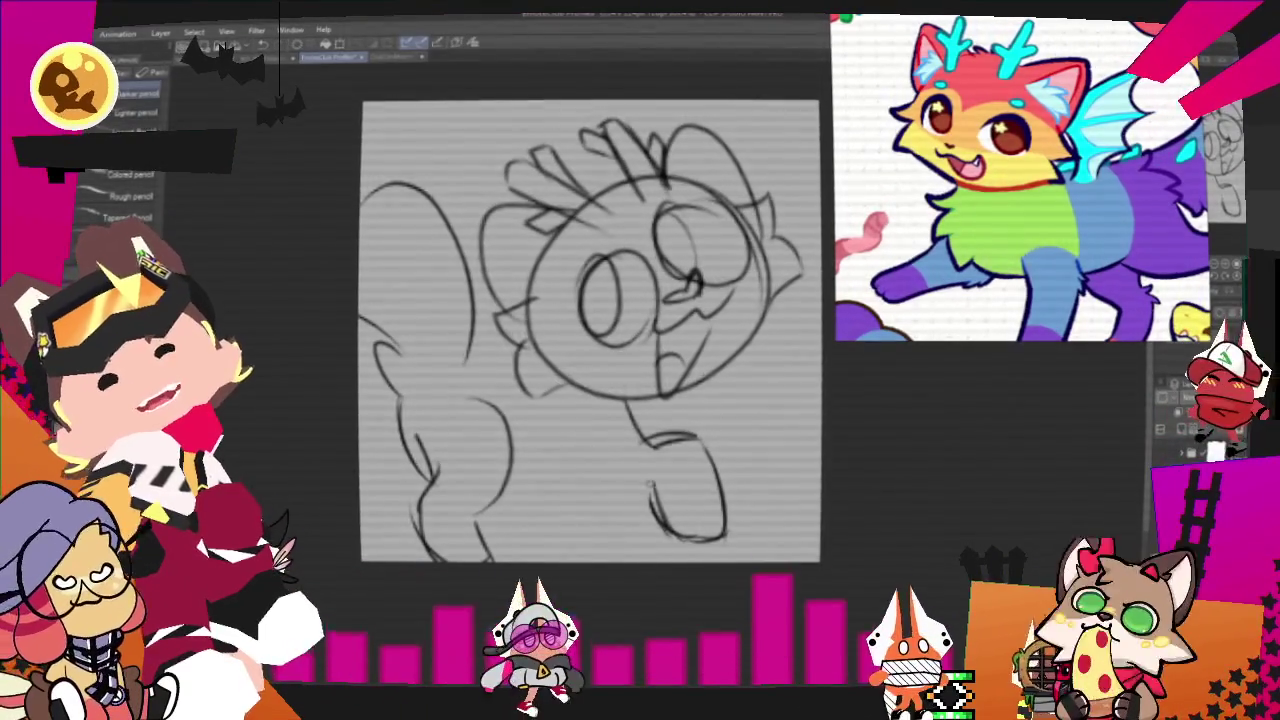
pyautogui.moveTo(578, 420); pyautogui.dragTo(645, 495)
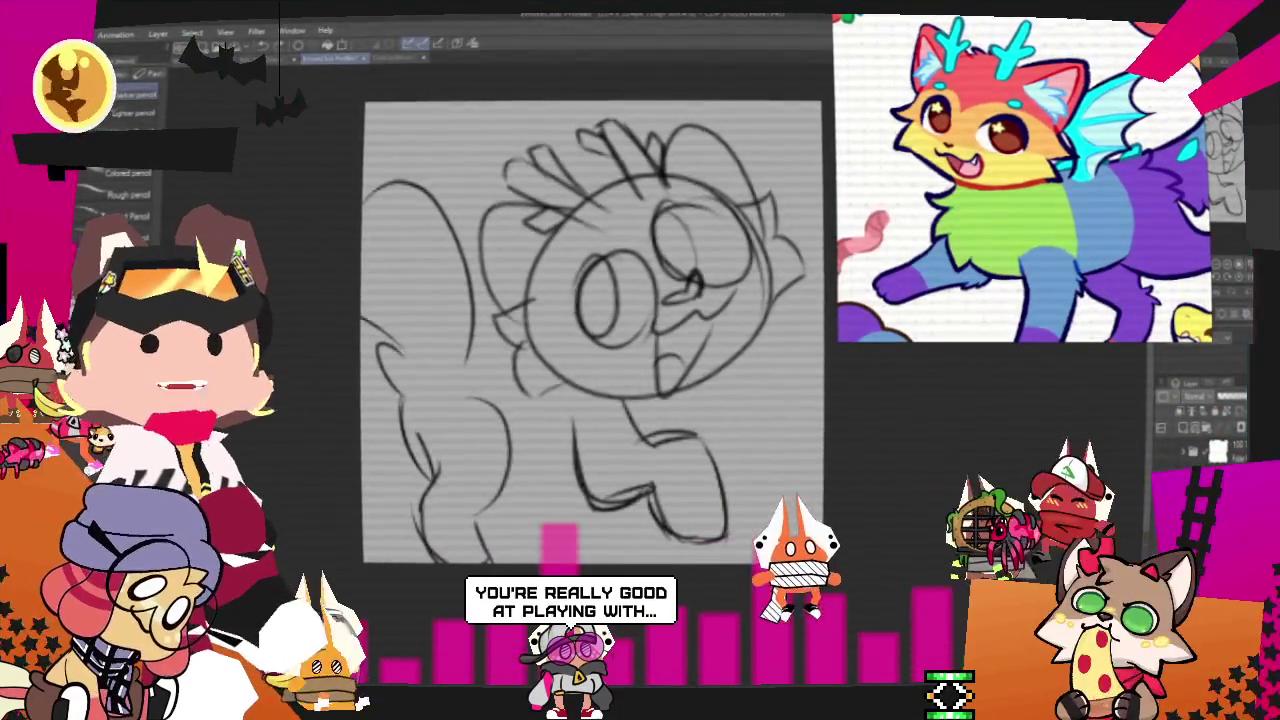
pyautogui.hotkey('ctrl', 'z')
pyautogui.moveTo(620, 398); pyautogui.dragTo(642, 442)
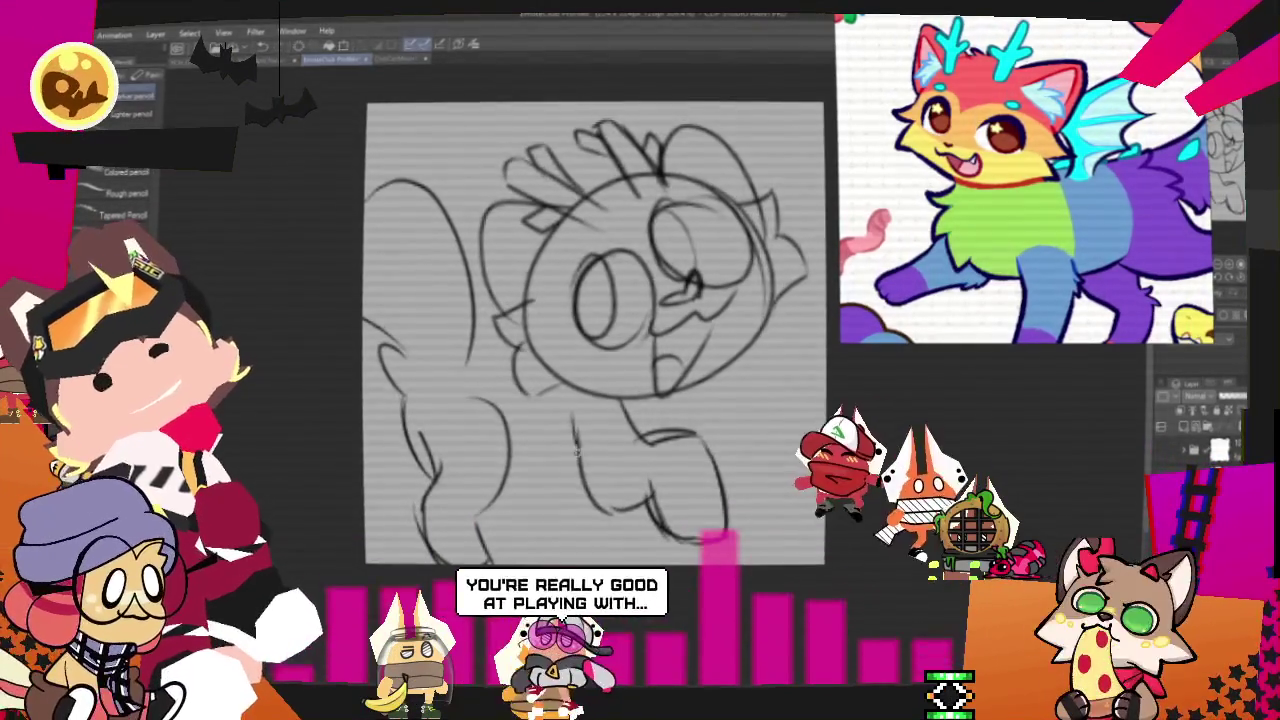
pyautogui.moveTo(572, 420); pyautogui.dragTo(625, 505)
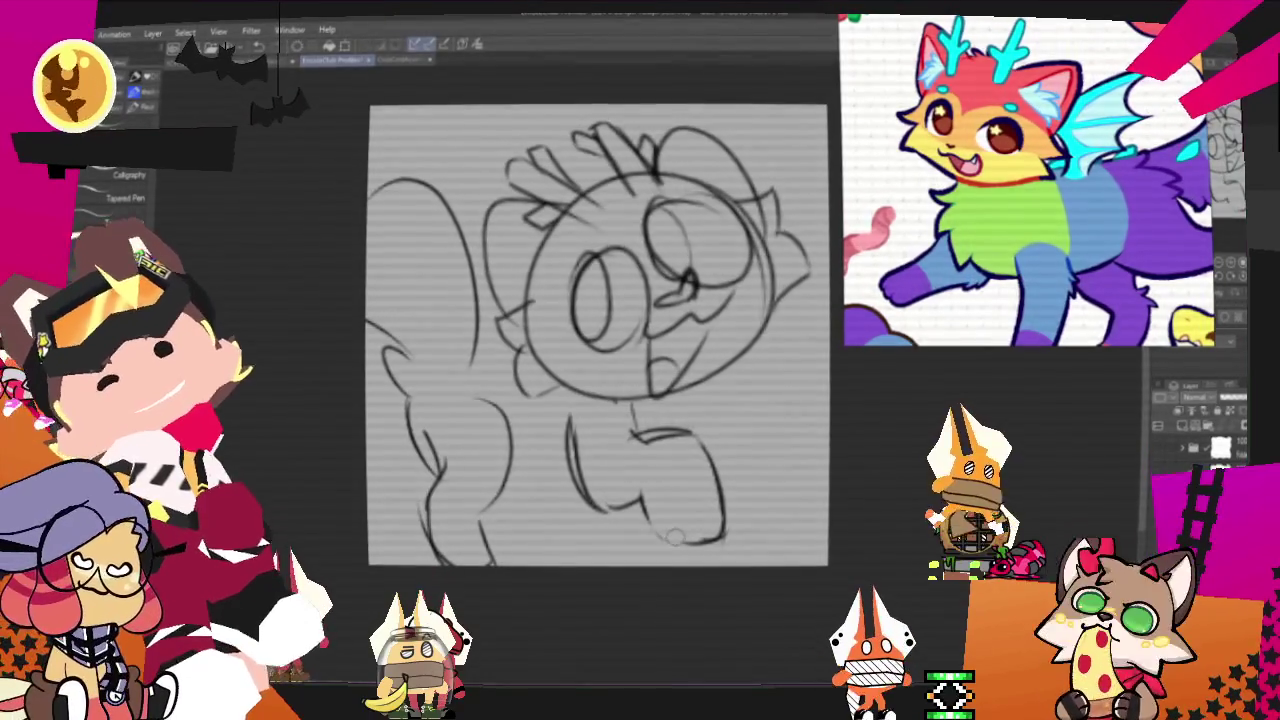
# - Erase a lower-right curve, redraw the U-shaped paw and strengthen a lower-body line
pyautogui.moveTo(650, 450); pyautogui.dragTo(673, 510)
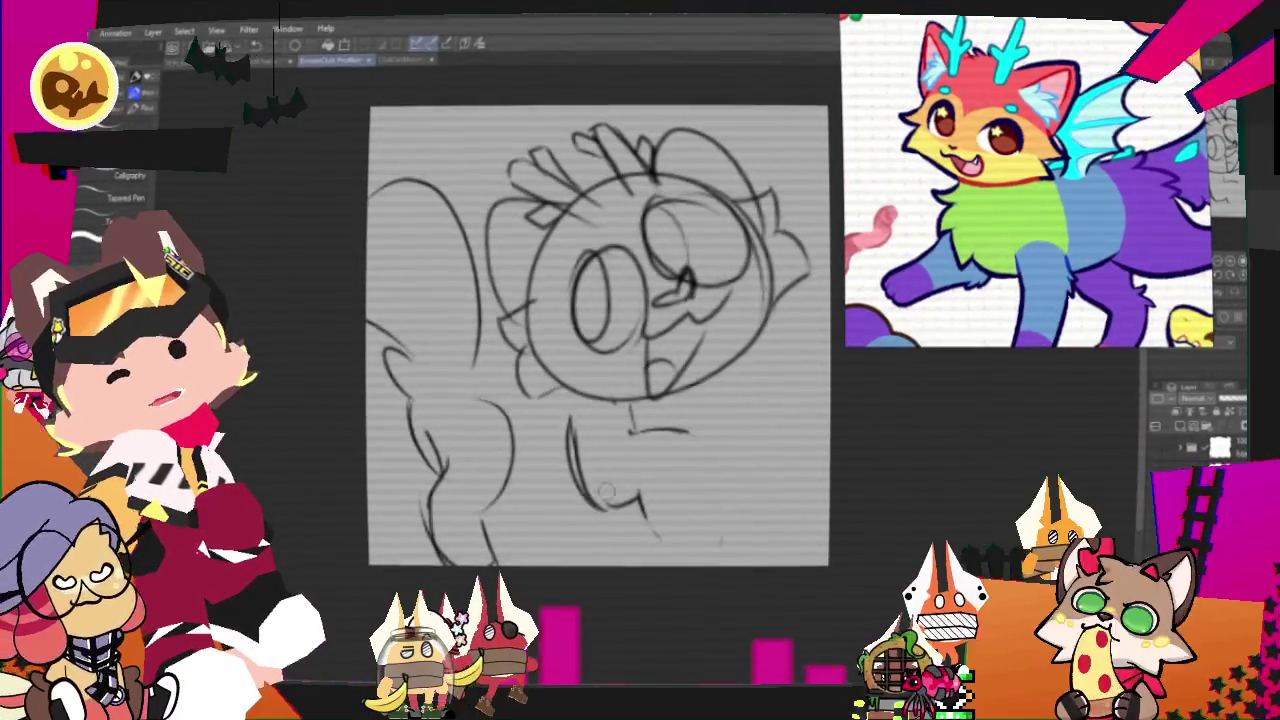
pyautogui.press('m')
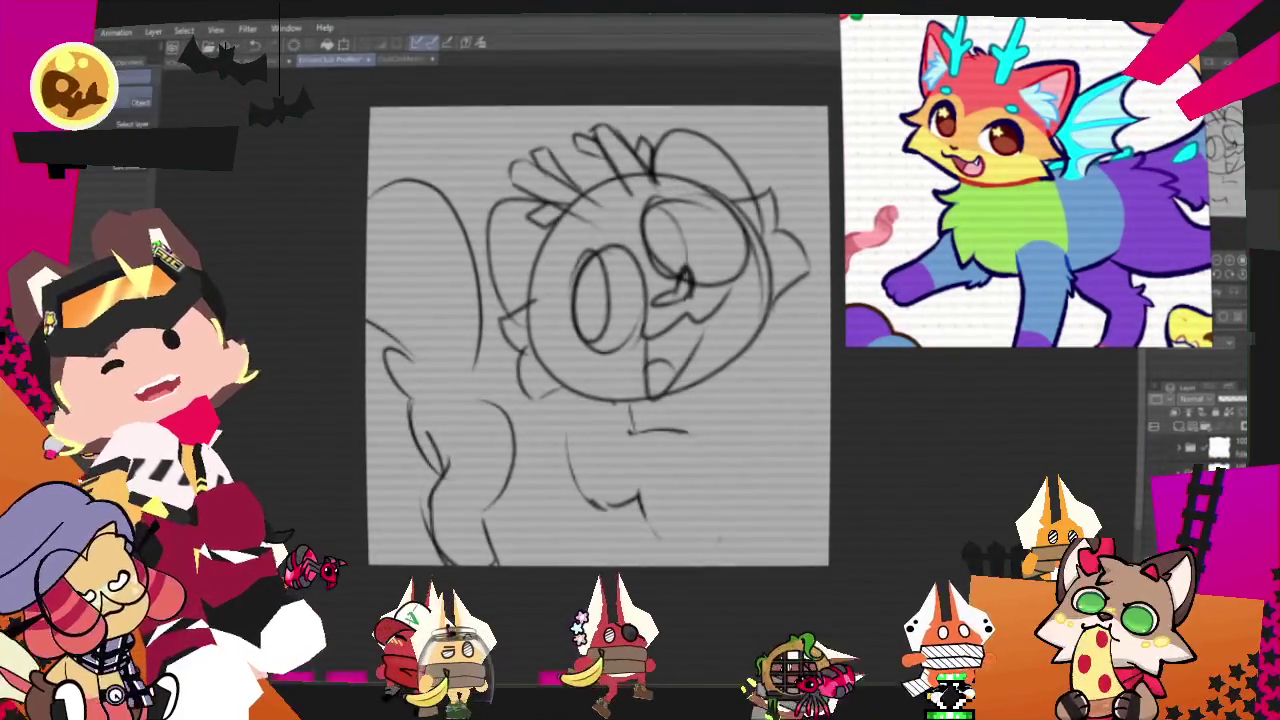
pyautogui.press('p')
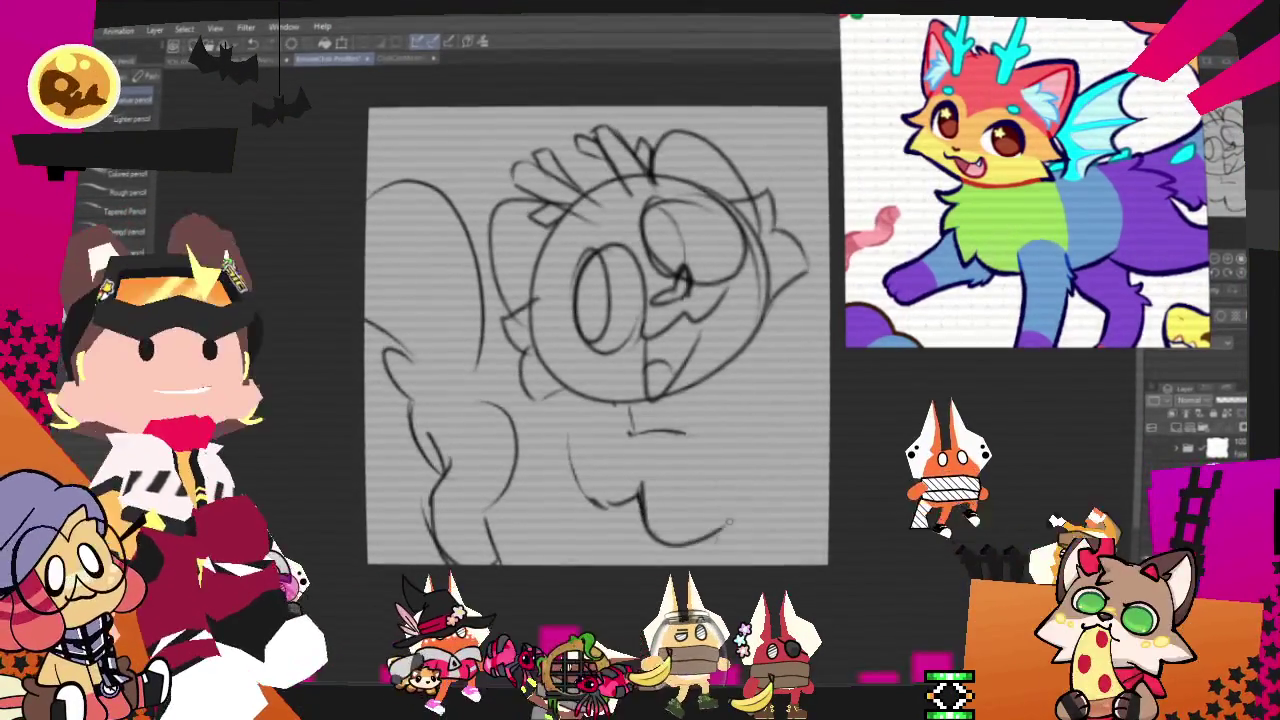
pyautogui.moveTo(645, 495); pyautogui.dragTo(705, 455)
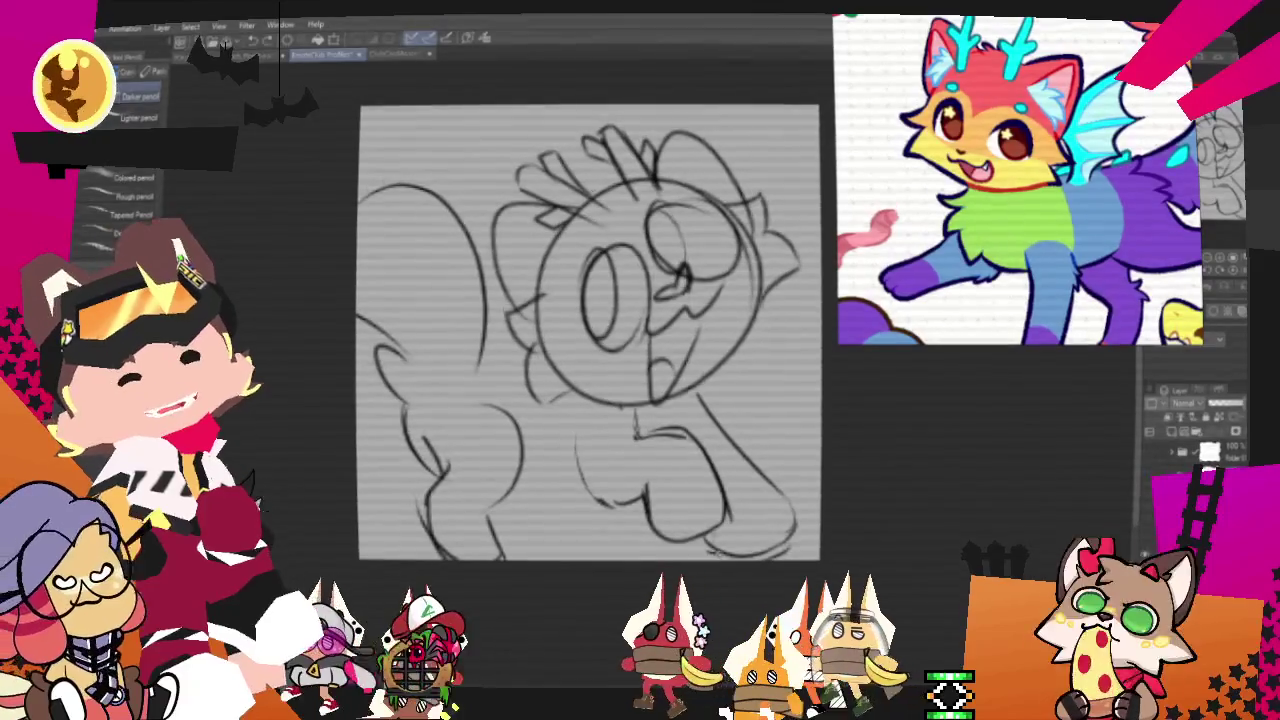
pyautogui.moveTo(705, 546)
pyautogui.mouseDown()
pyautogui.moveTo(790, 548)
pyautogui.moveTo(733, 524)
pyautogui.mouseUp()
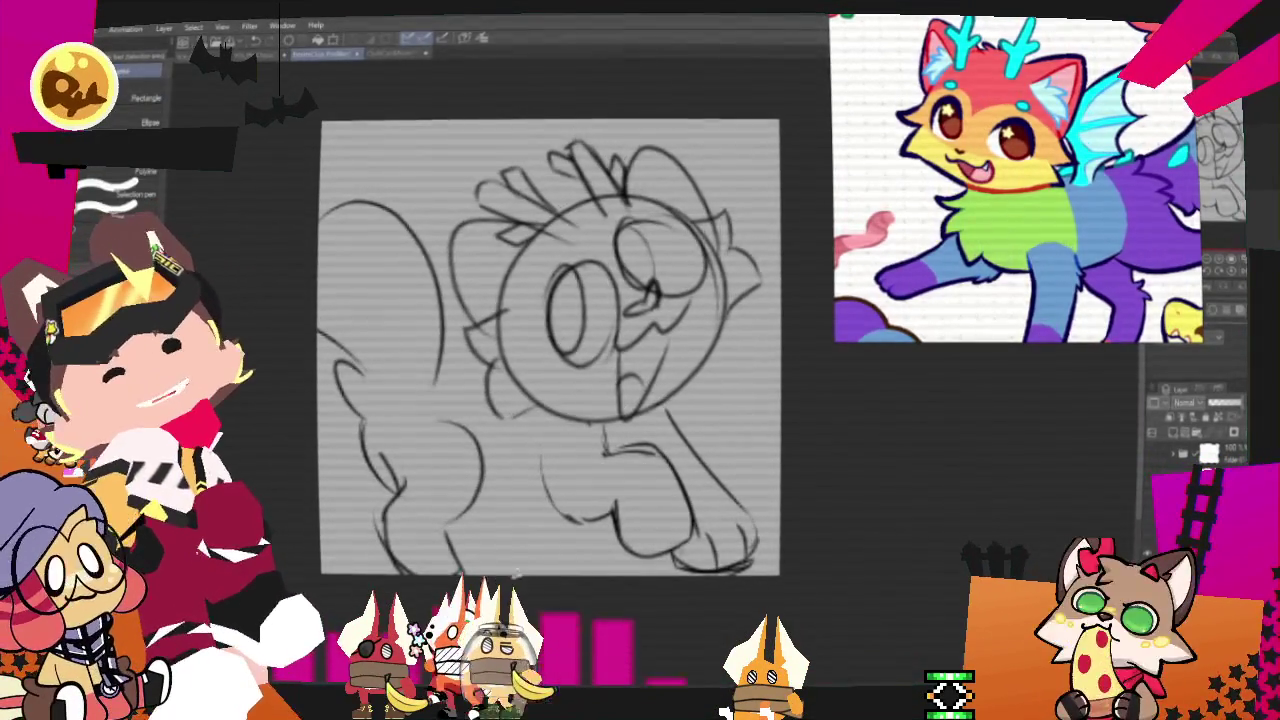
# - Extend the belly line and Free Transform the back legs to tilt them upward, then deselect
pyautogui.moveTo(508, 463); pyautogui.dragTo(412, 405)
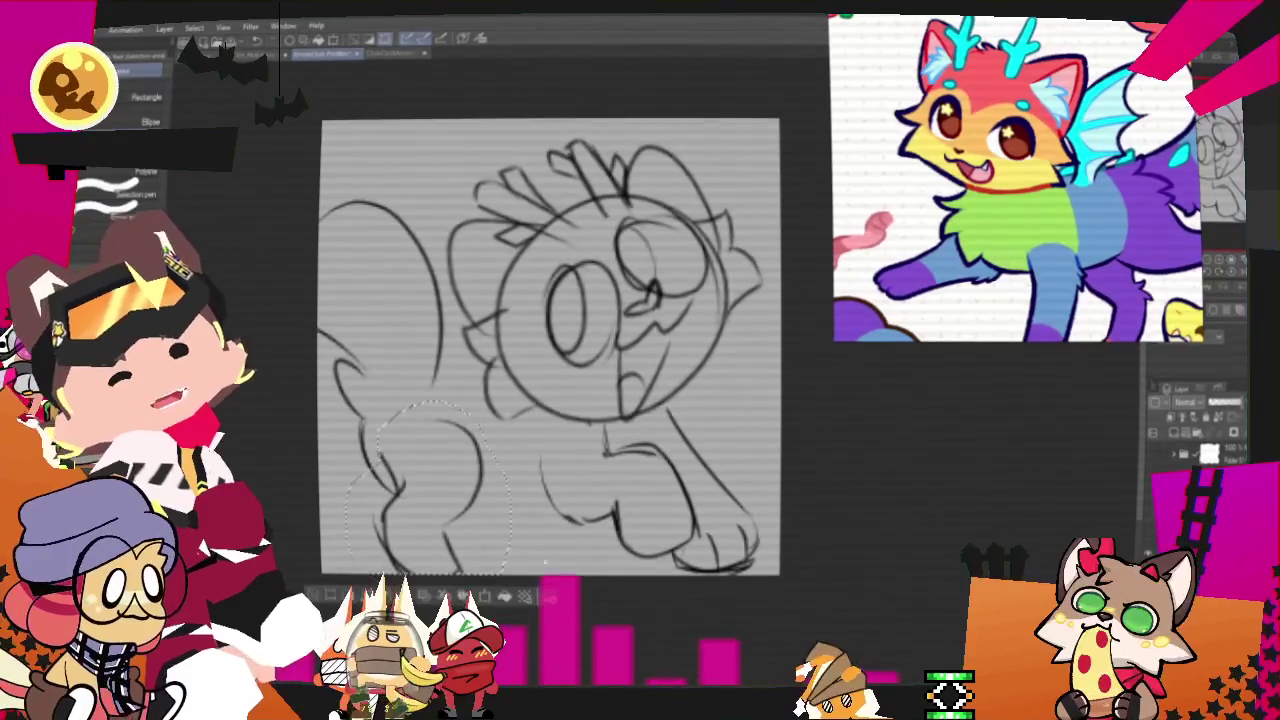
pyautogui.rightClick(425, 515)
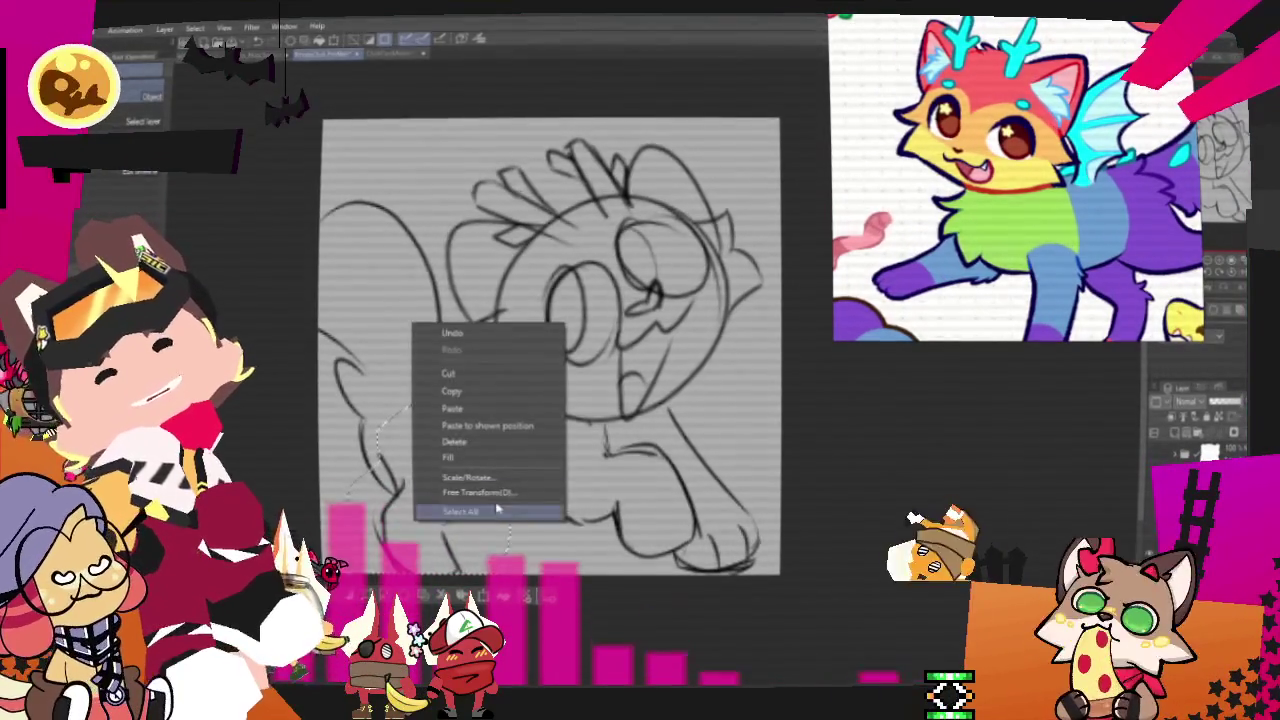
pyautogui.click(460, 505)
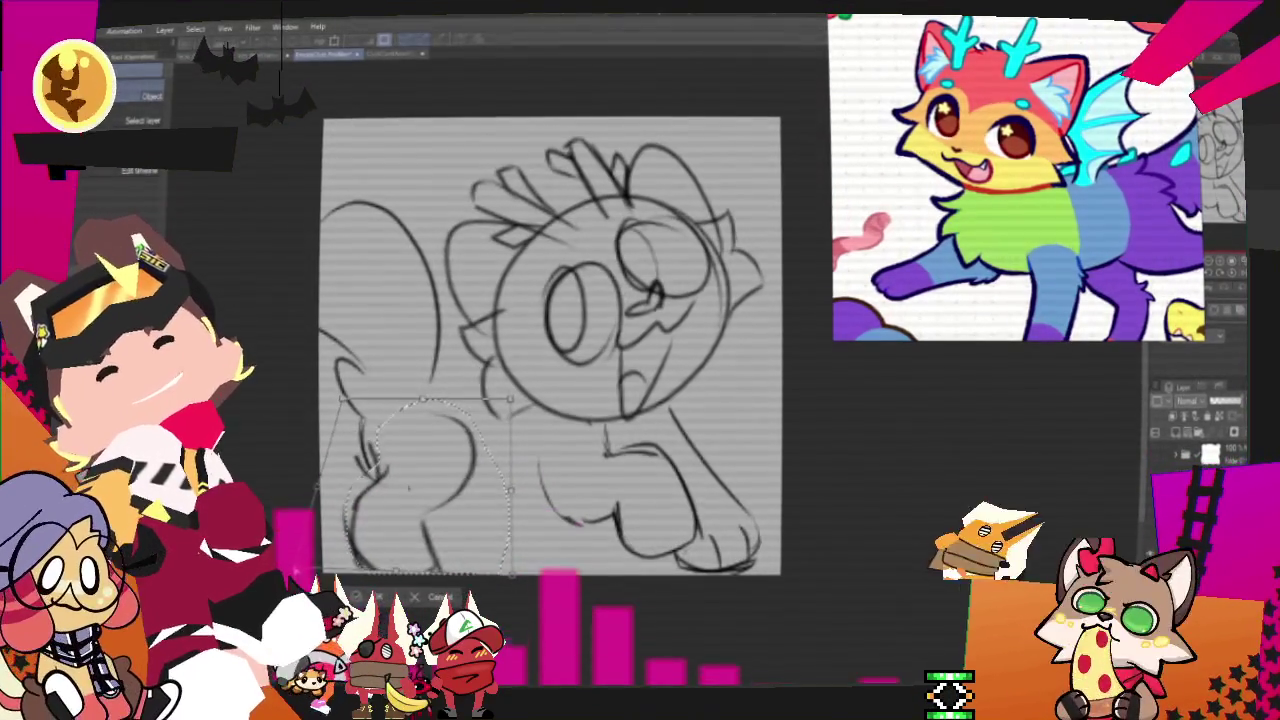
pyautogui.moveTo(410, 493); pyautogui.dragTo(414, 485)
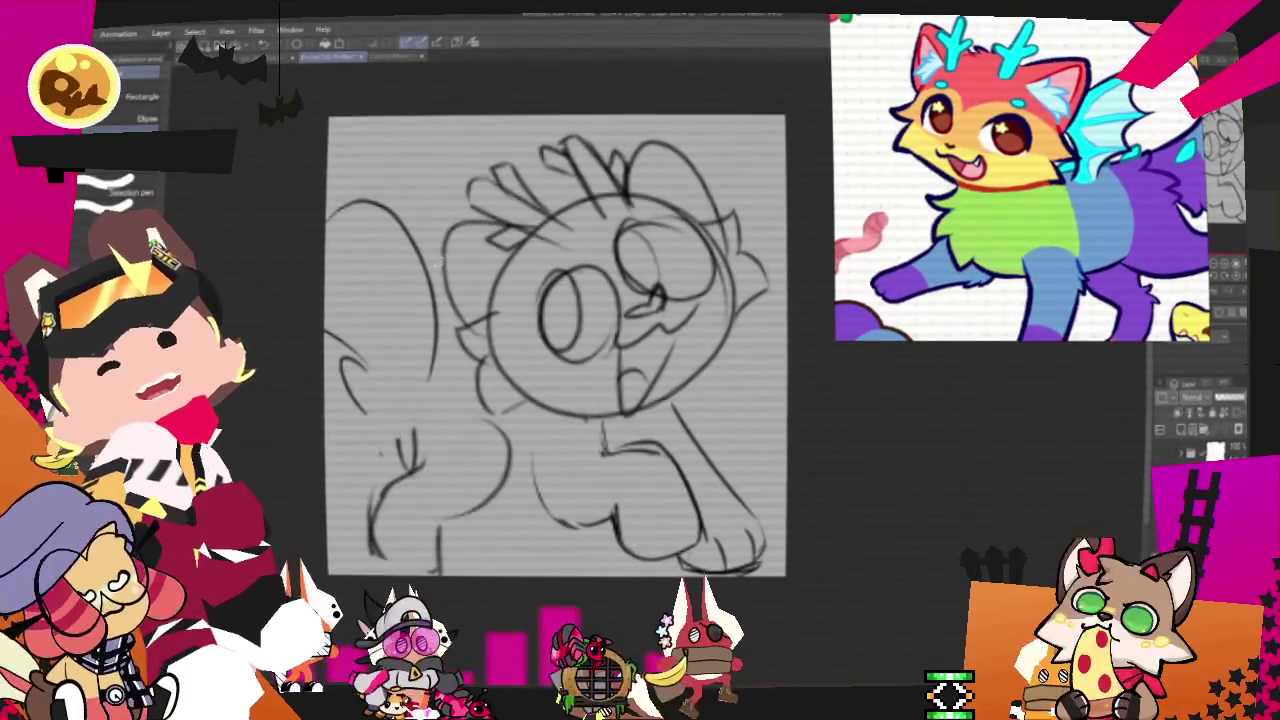
pyautogui.moveTo(440, 385); pyautogui.dragTo(345, 440)
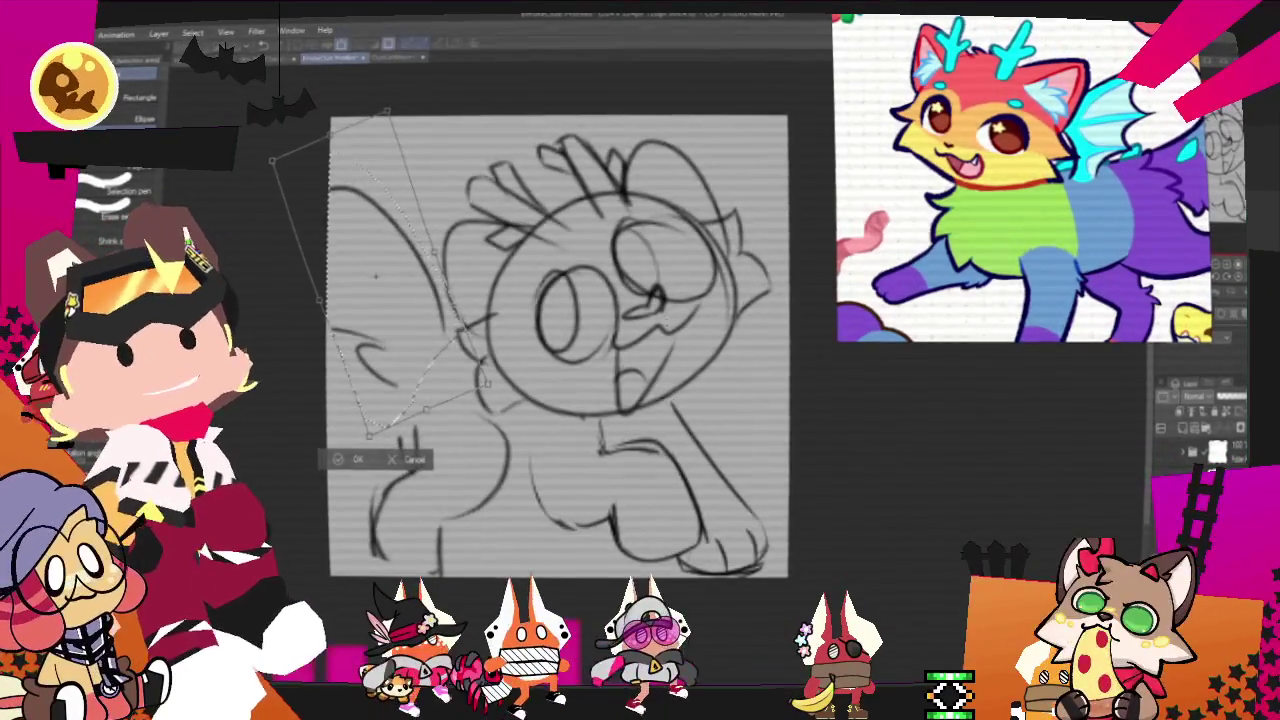
pyautogui.press('Return')
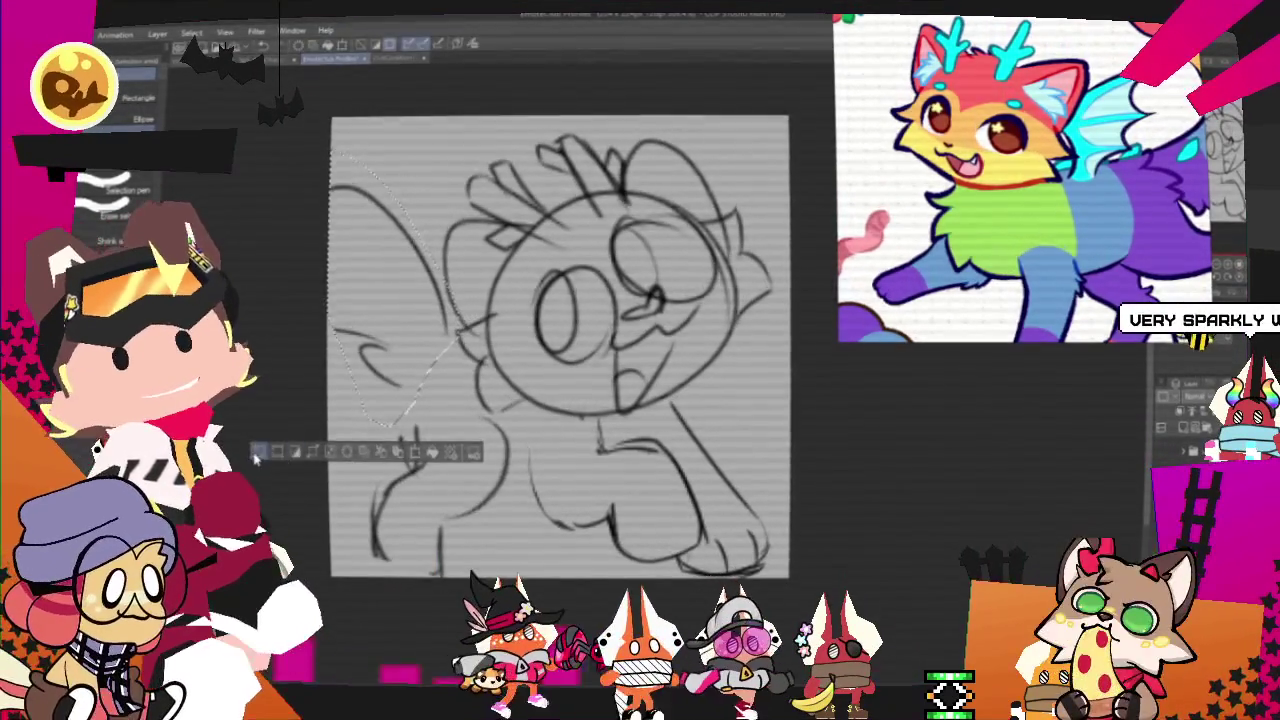
pyautogui.hotkey('ctrl', 'd')
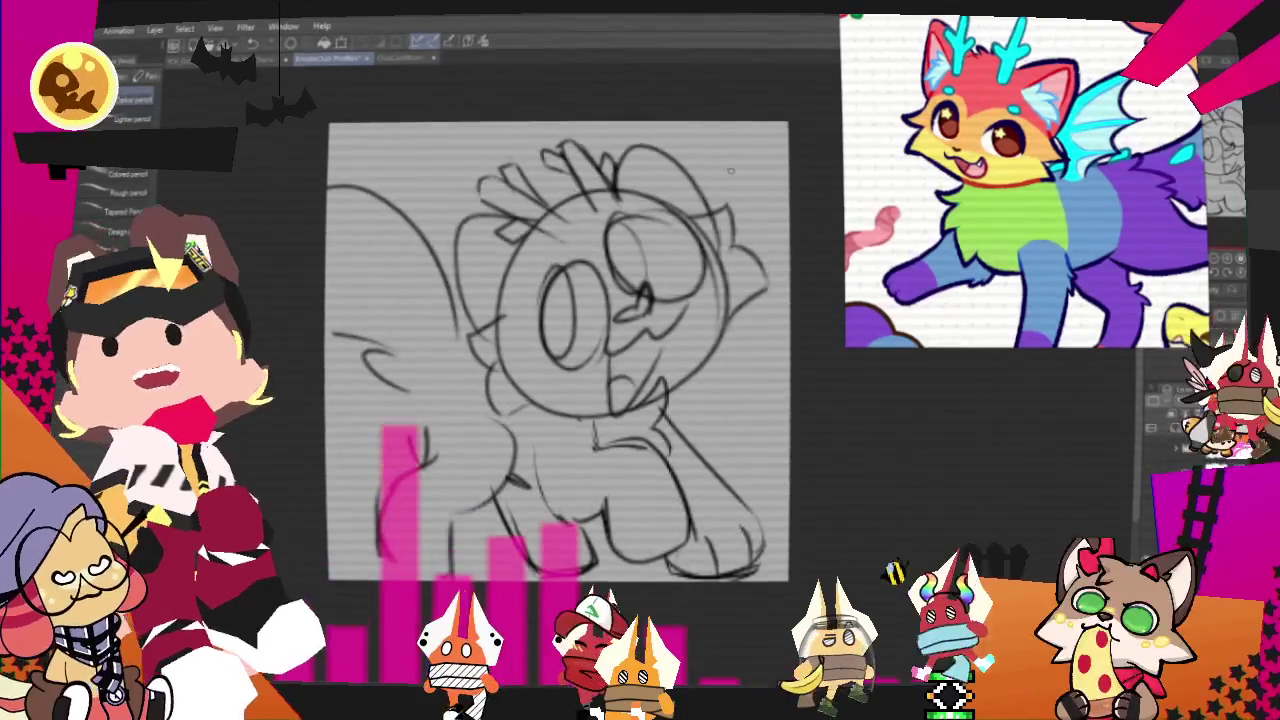
# - Reposition the whole dog sketch on the canvas and rotate it back to level
pyautogui.hotkey('ctrl', 't')
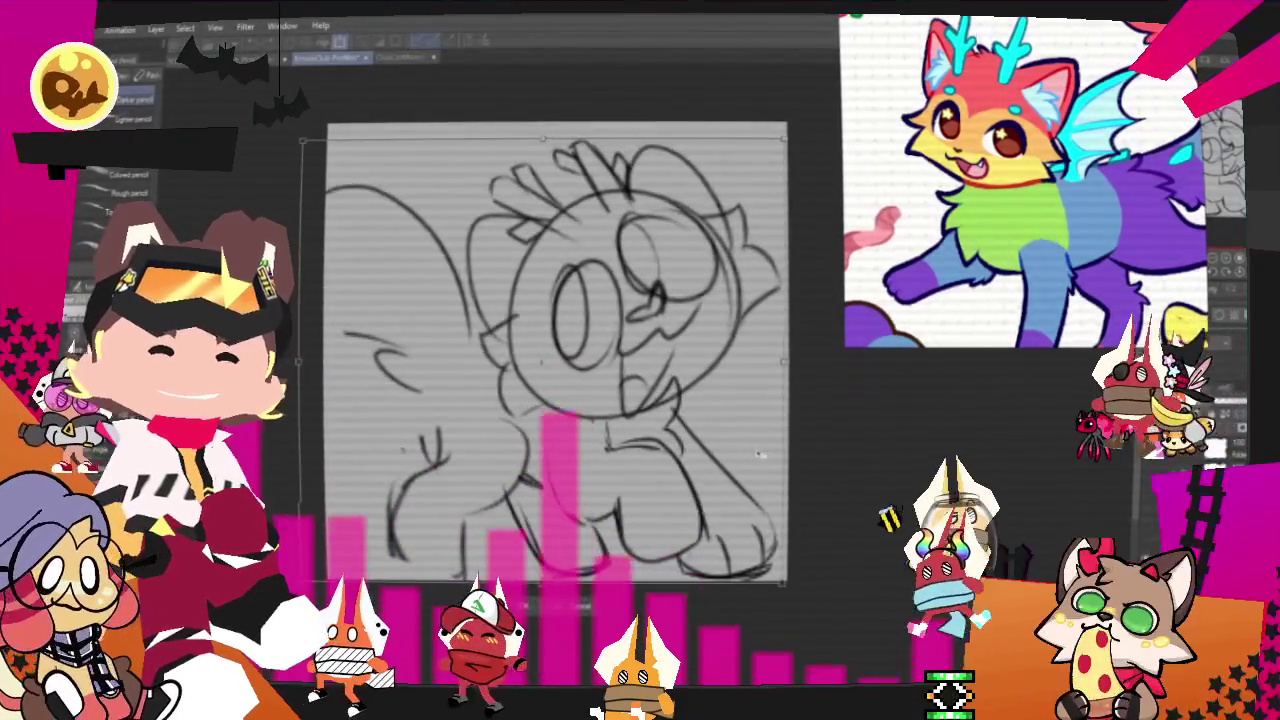
pyautogui.press('Return')
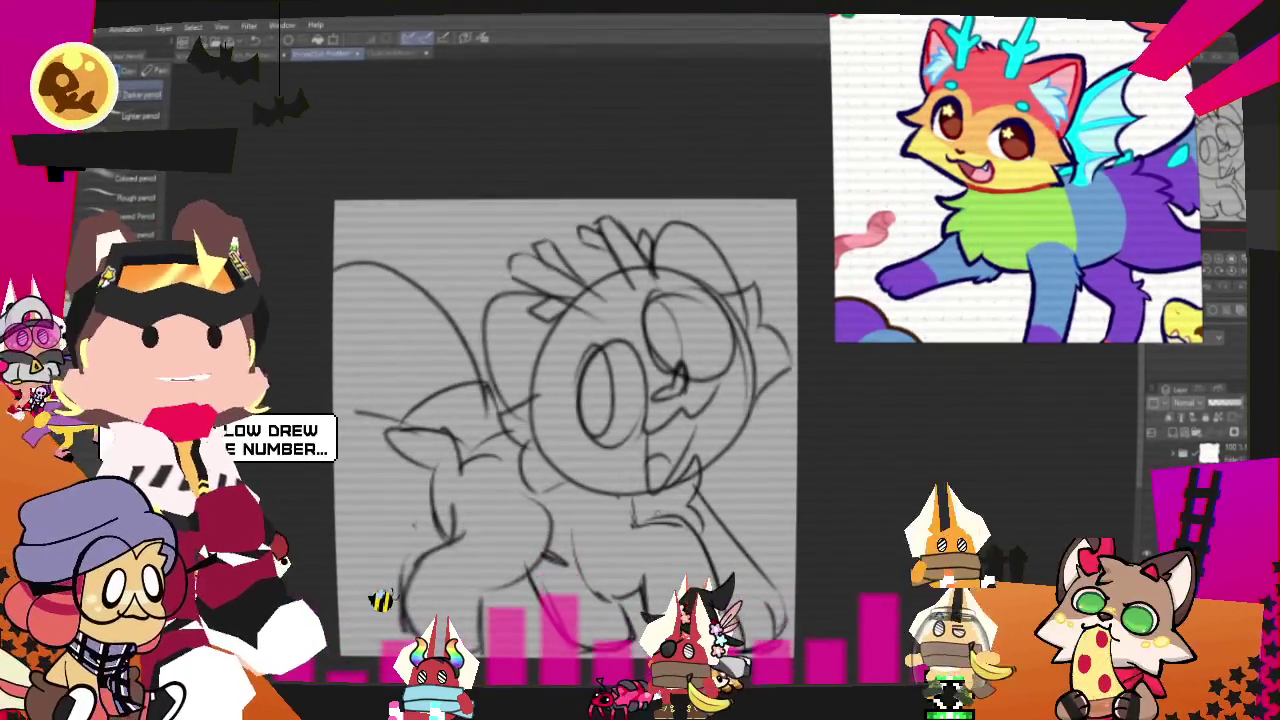
pyautogui.moveTo(566, 430); pyautogui.dragTo(546, 365)
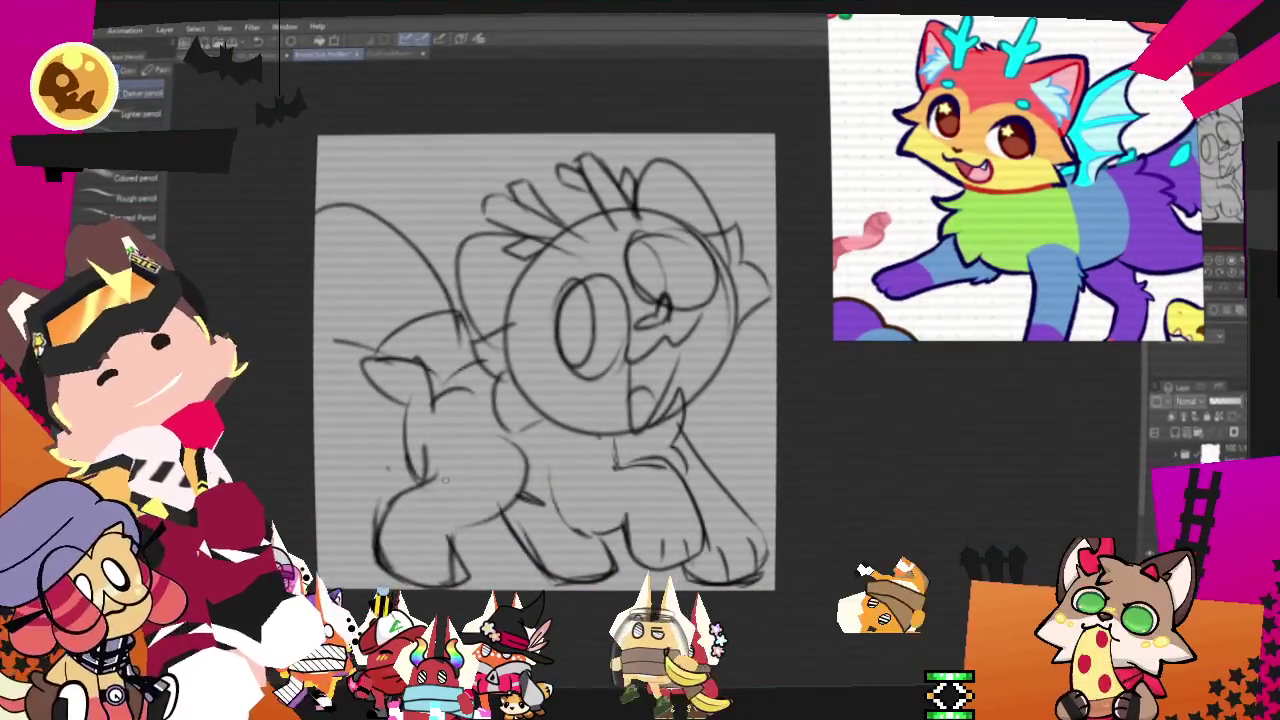
pyautogui.moveTo(545, 362); pyautogui.dragTo(525, 399)
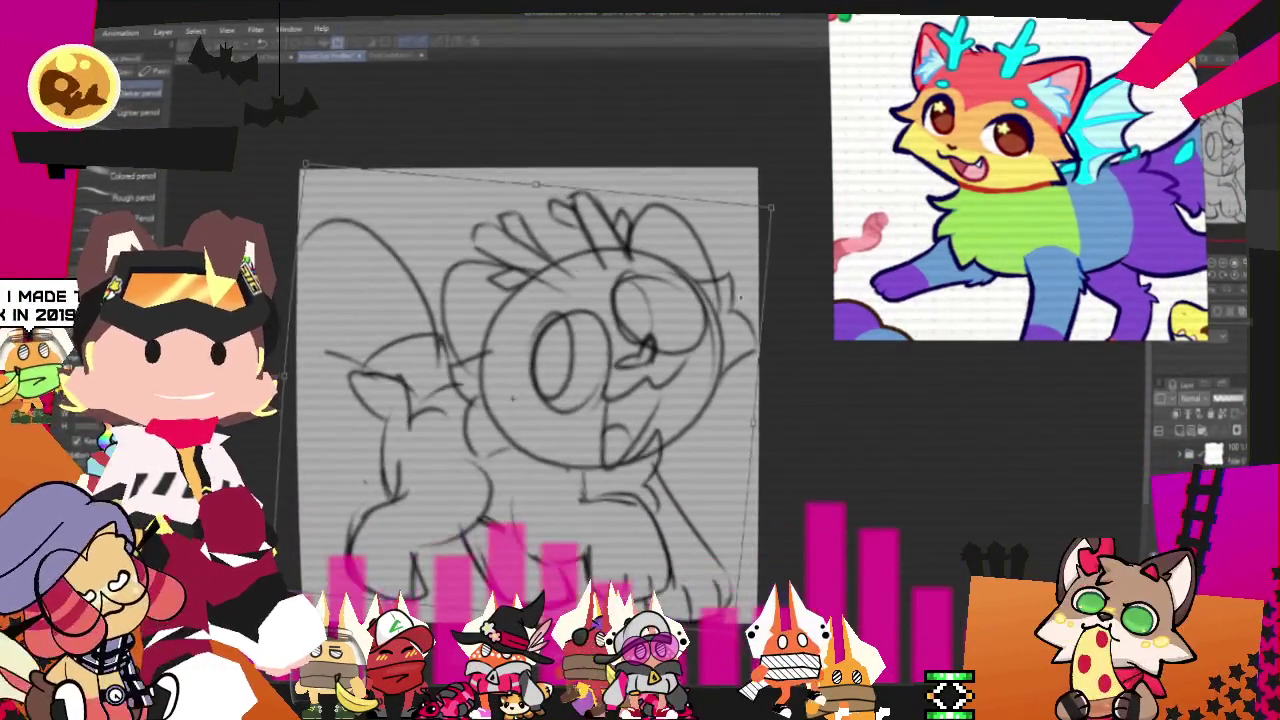
pyautogui.moveTo(793, 500); pyautogui.dragTo(793, 465)
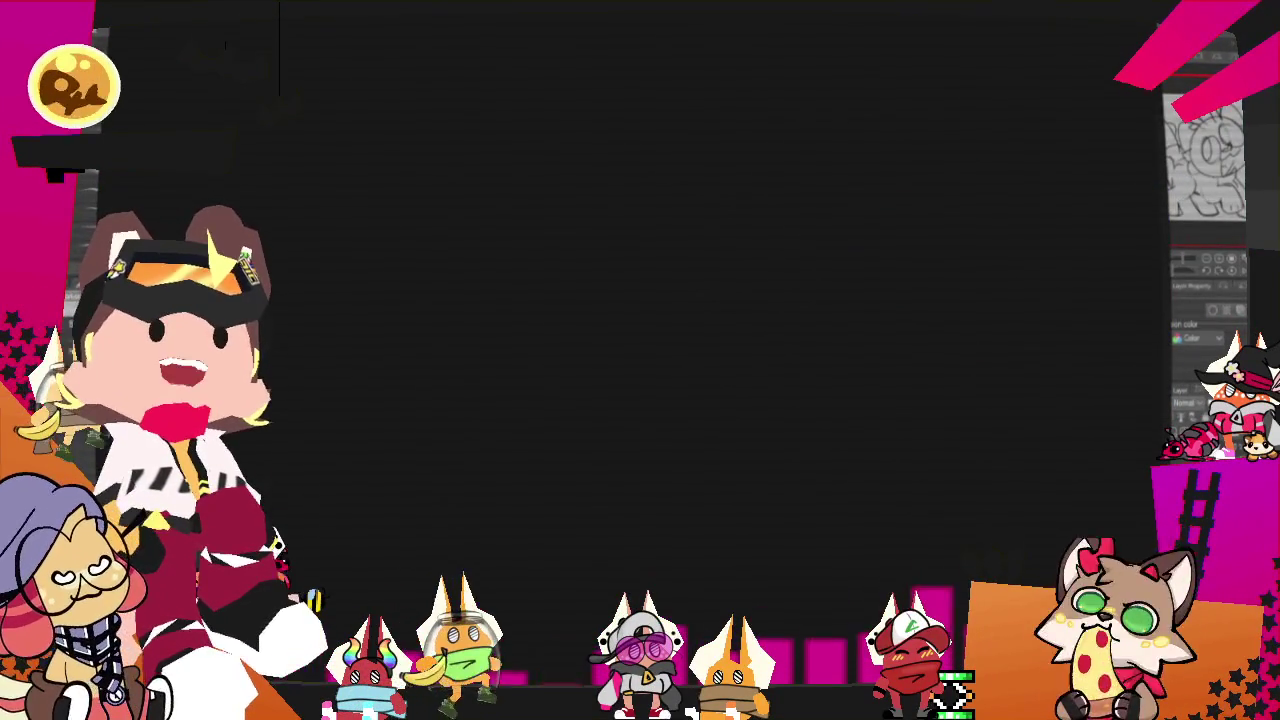
# - Place a channel logo image on the canvas and paste two more logos
pyautogui.moveTo(644, 402); pyautogui.dragTo(657, 286)
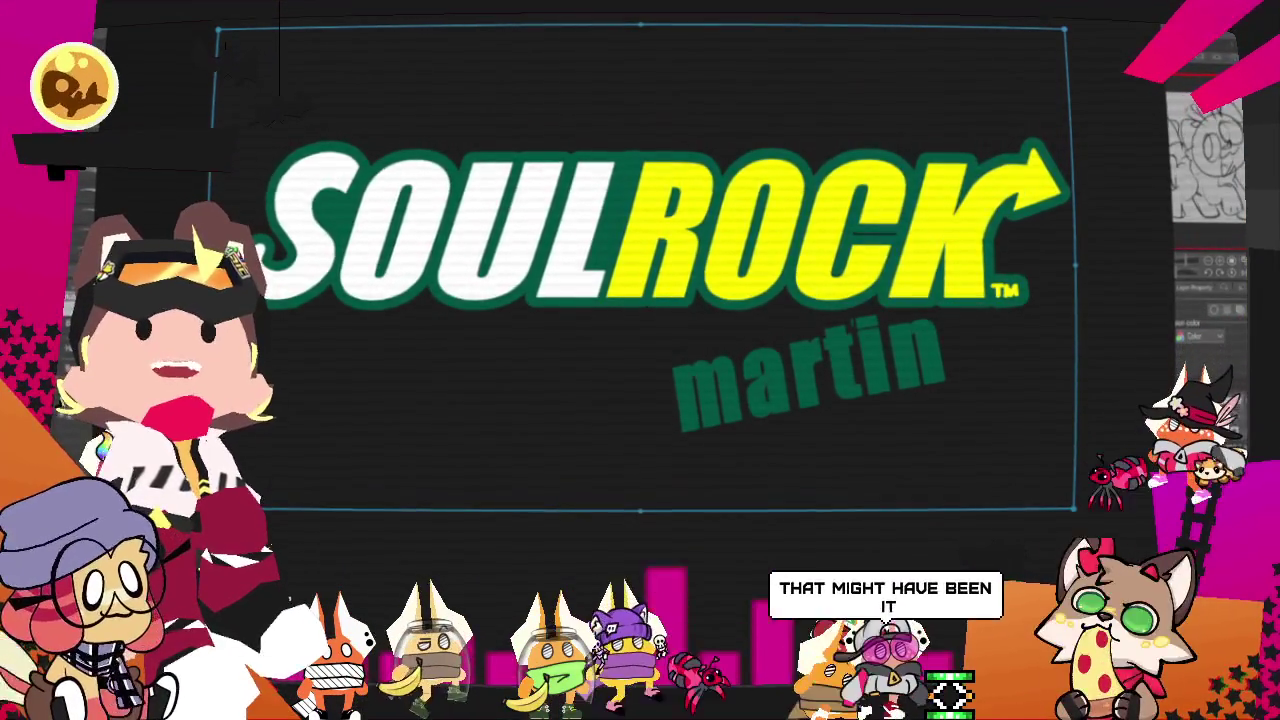
pyautogui.hotkey('ctrl', 'v')
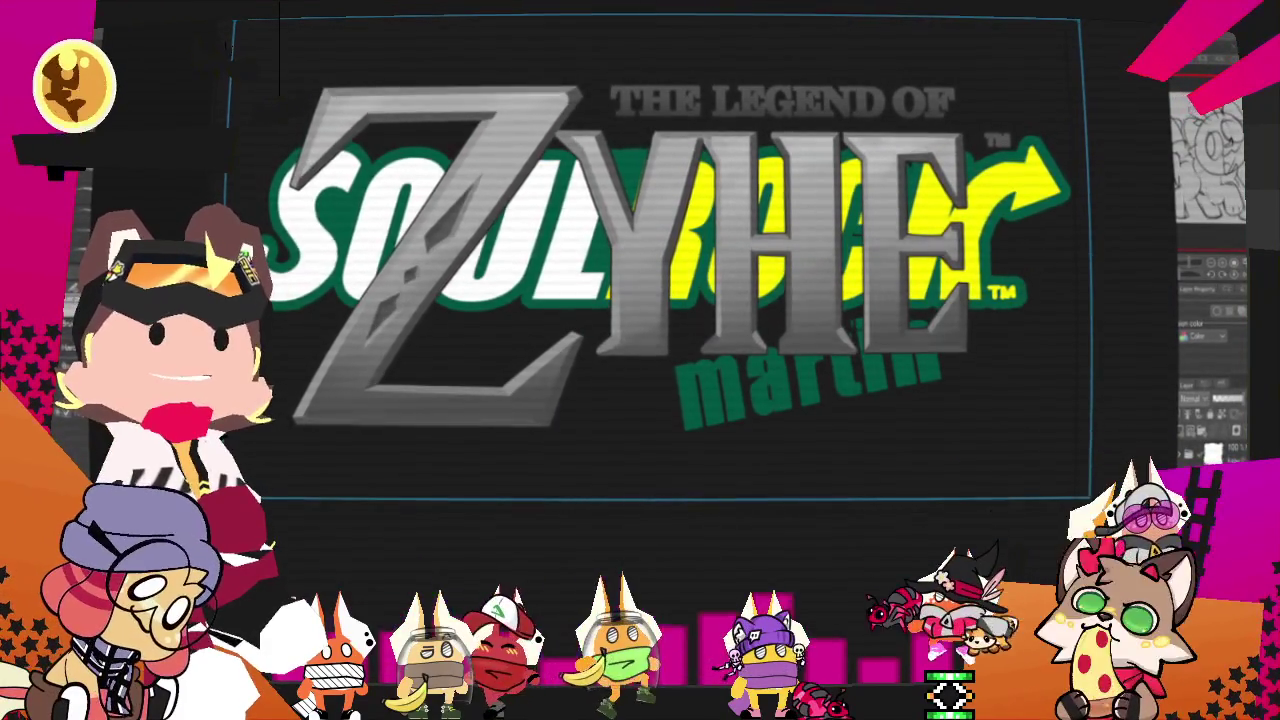
pyautogui.scroll(-2, 703, 257)
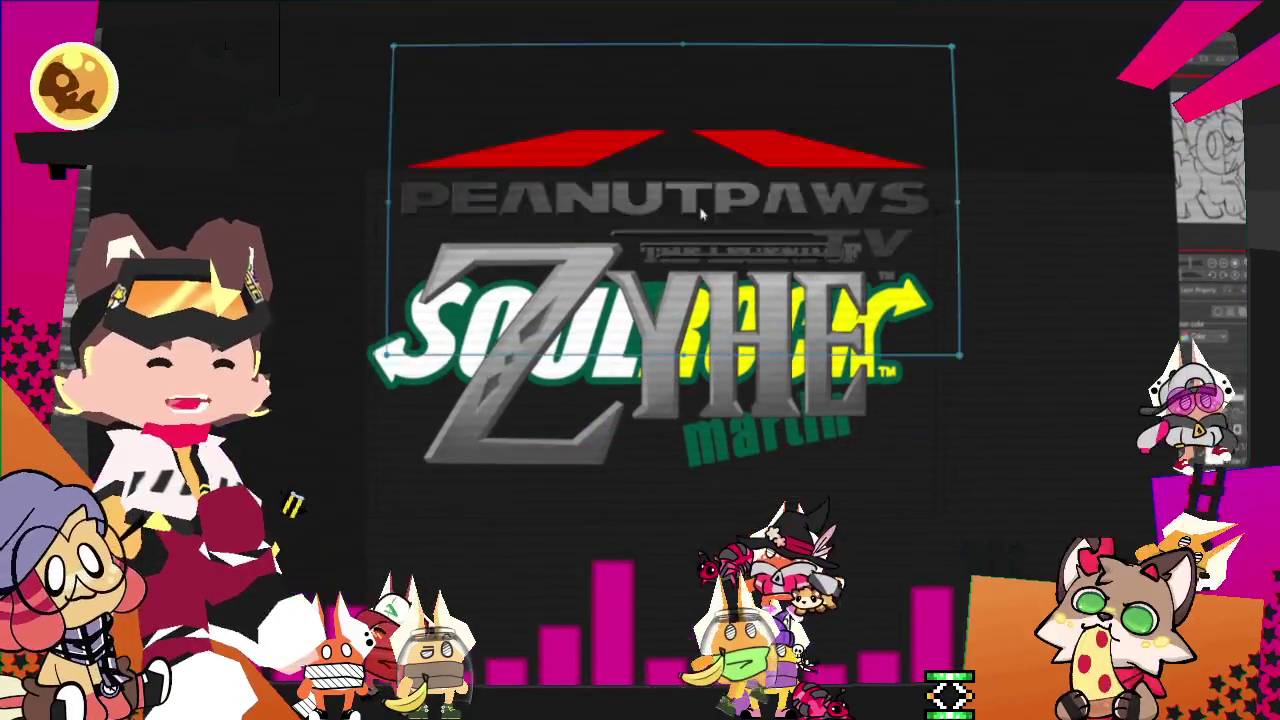
pyautogui.scroll(-4, 703, 257)
pyautogui.scroll(4, 703, 257)
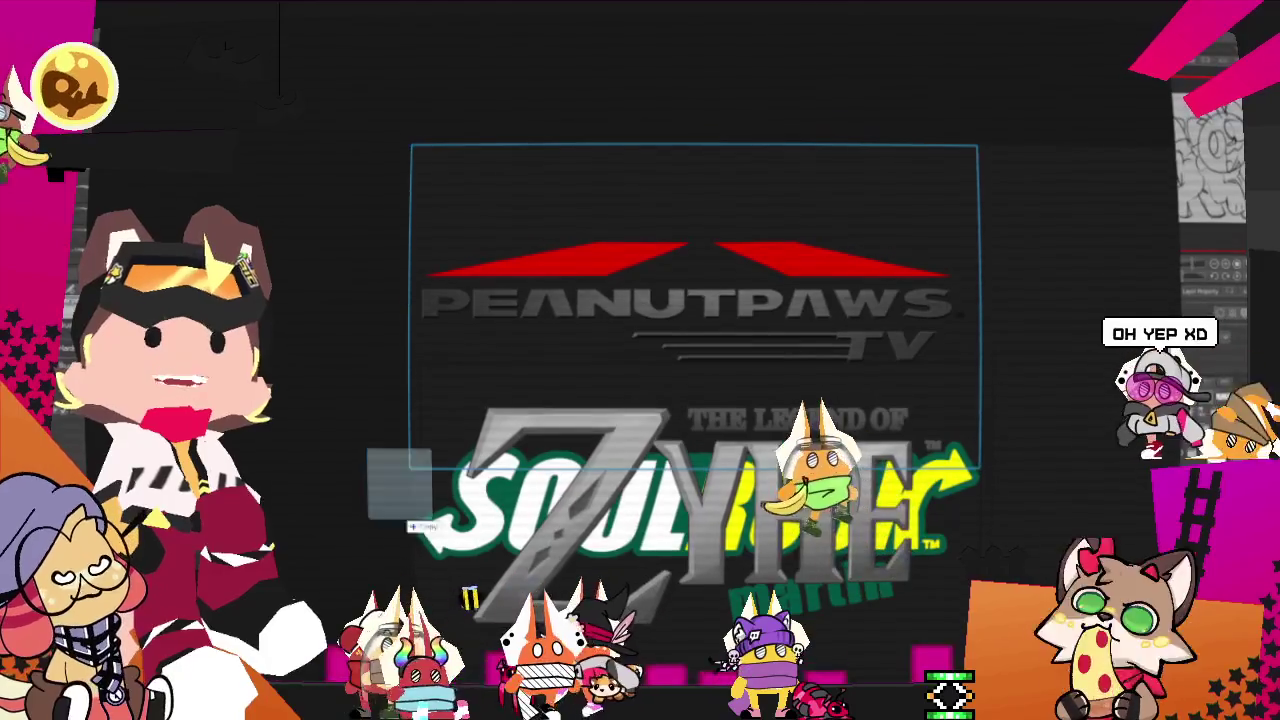
pyautogui.scroll(-1, 786, 330)
pyautogui.hotkey('ctrl', 'v')
pyautogui.scroll(2, 786, 330)
pyautogui.scroll(-2, 786, 330)
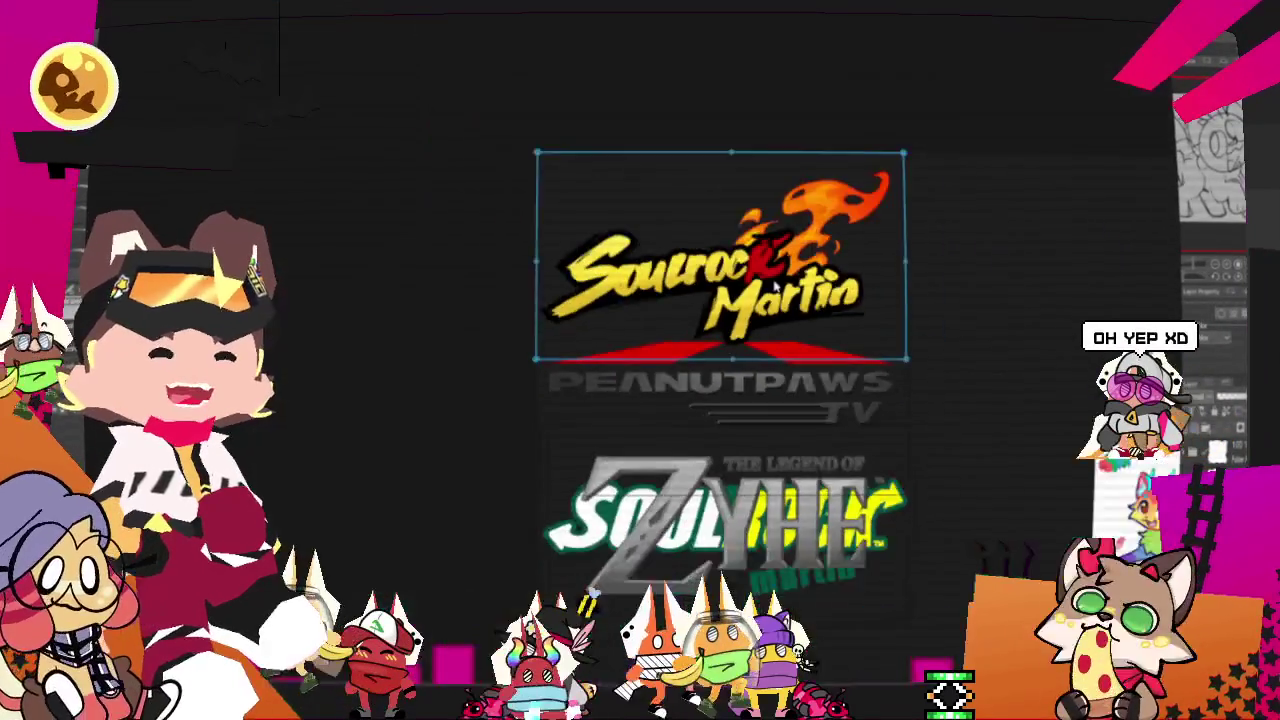
pyautogui.scroll(2, 786, 330)
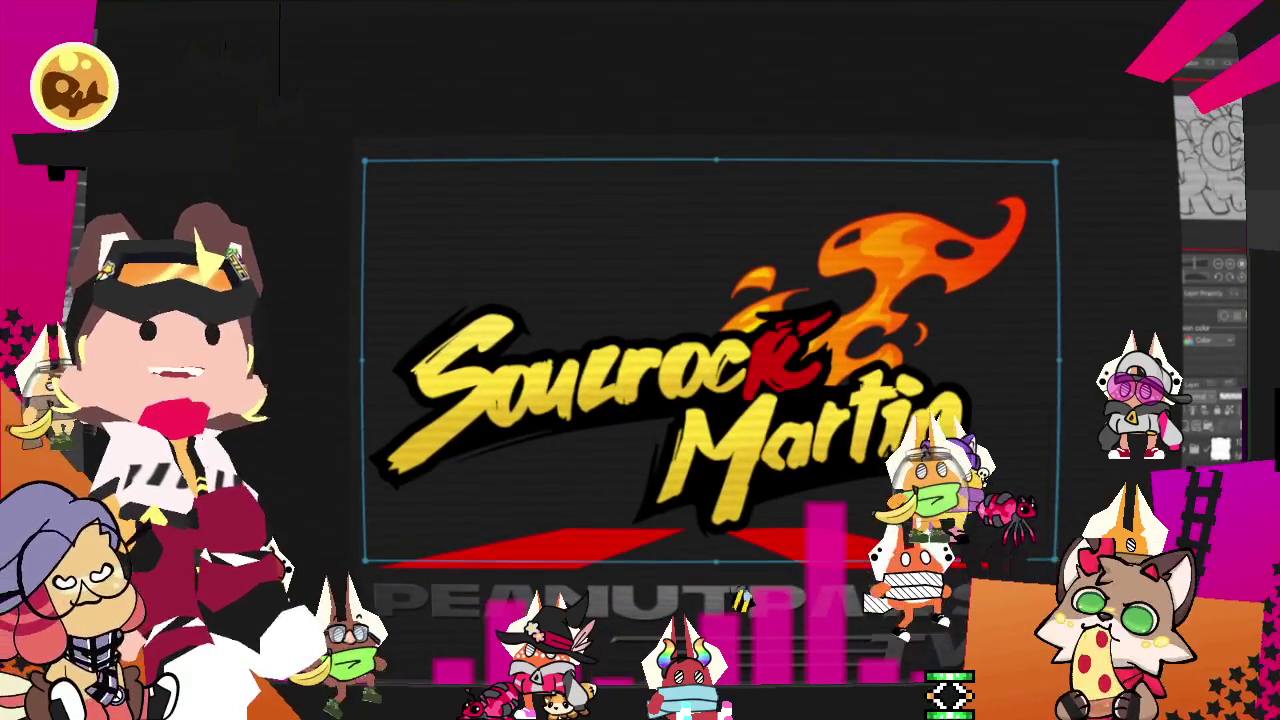
# - Select other logos on the canvas, including the black text logo
pyautogui.moveTo(470, 115); pyautogui.dragTo(543, 192)
pyautogui.scroll(-2, 640, 200)
pyautogui.scroll(2, 686, 173)
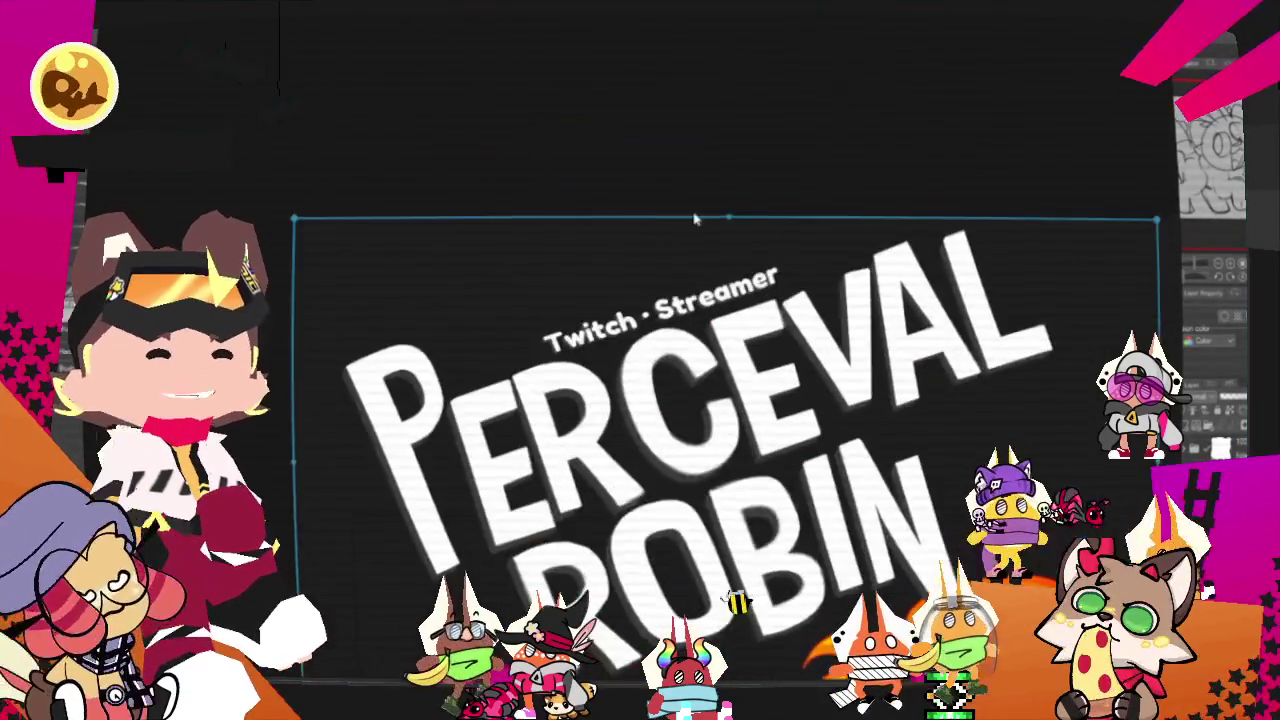
pyautogui.scroll(-2, 686, 173)
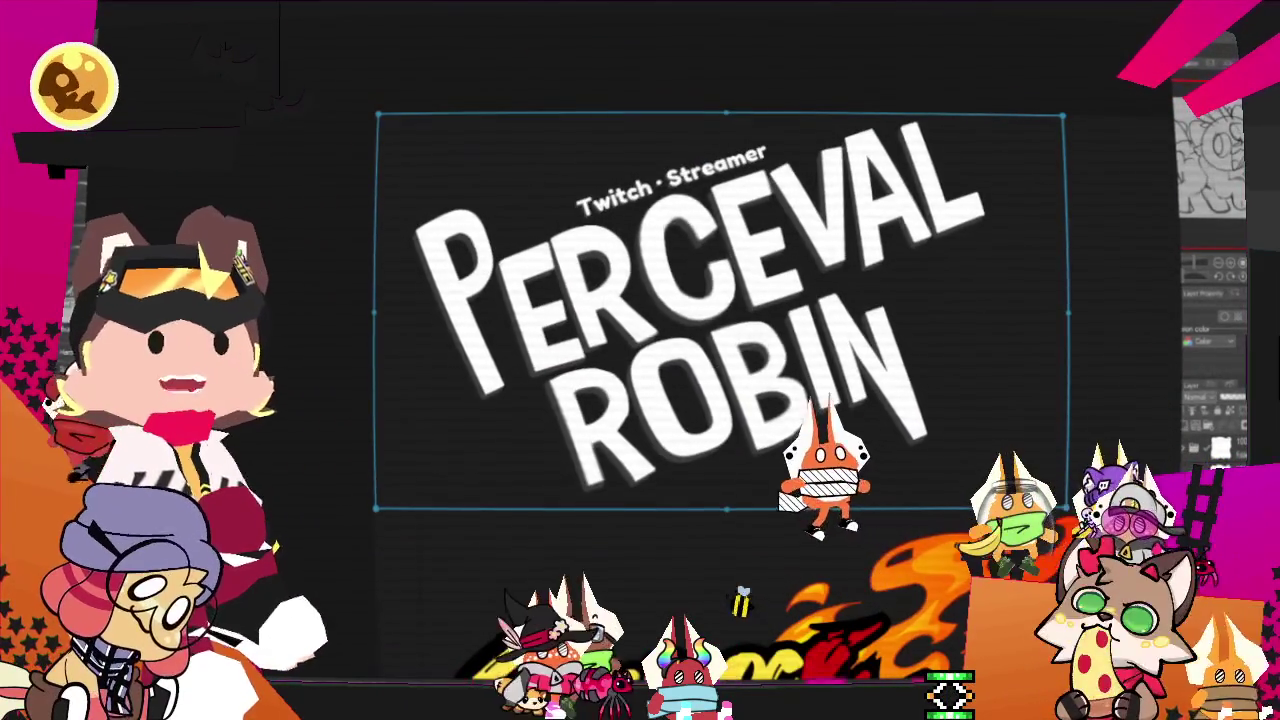
pyautogui.scroll(-2, 645, 295)
pyautogui.click(645, 295)
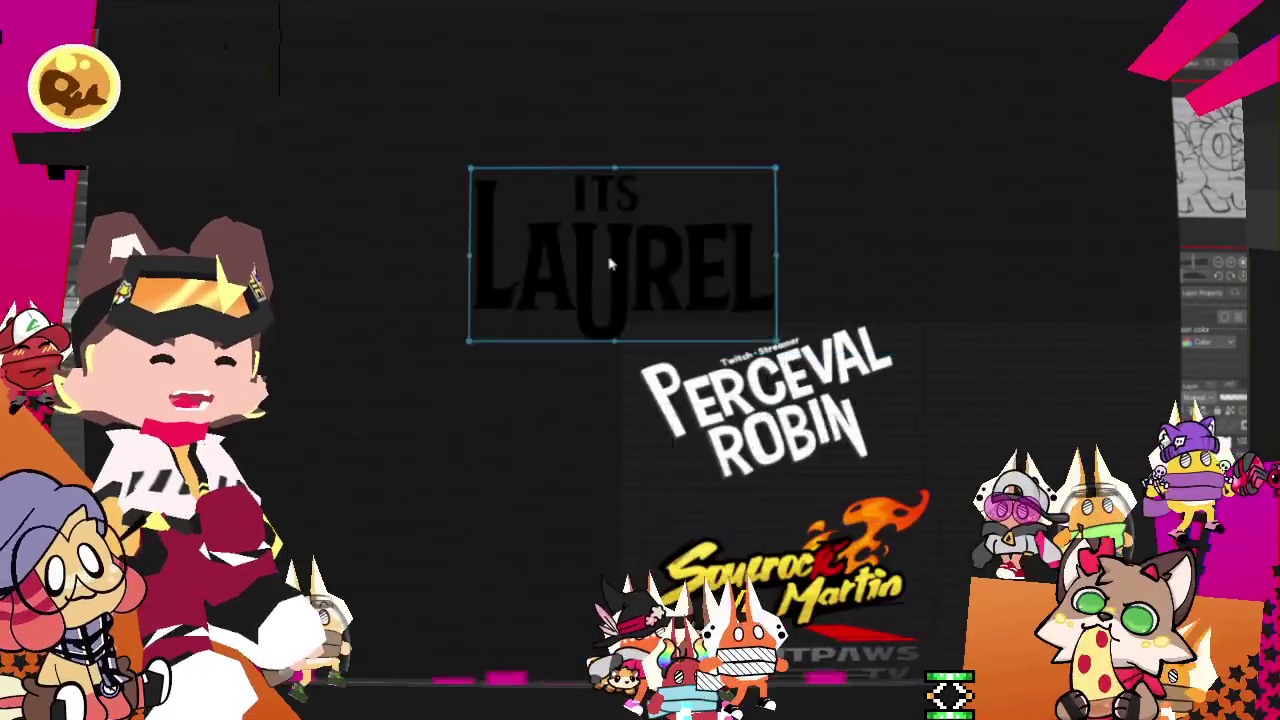
pyautogui.scroll(3, 645, 295)
pyautogui.scroll(-1, 571, 366)
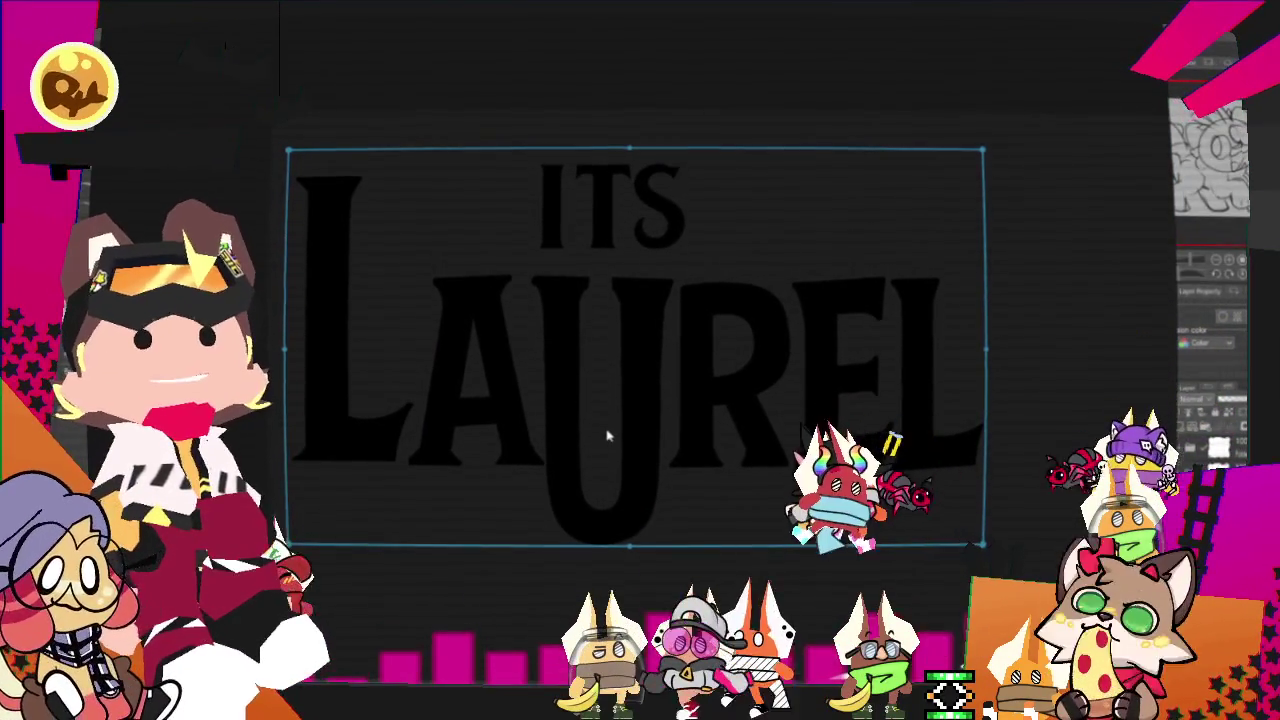
pyautogui.scroll(-2, 606, 434)
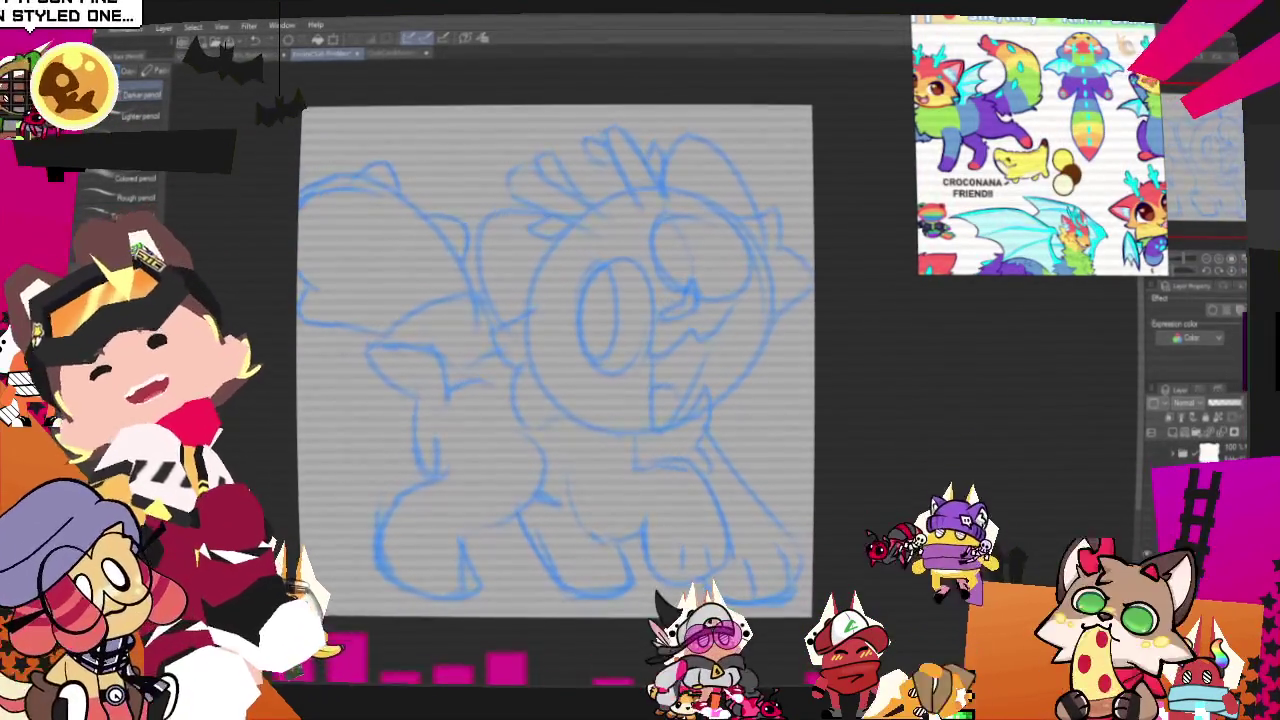
# - With the inking pen, ink the mouth line, a small face dot and a wider first eye circle
pyautogui.press('p')
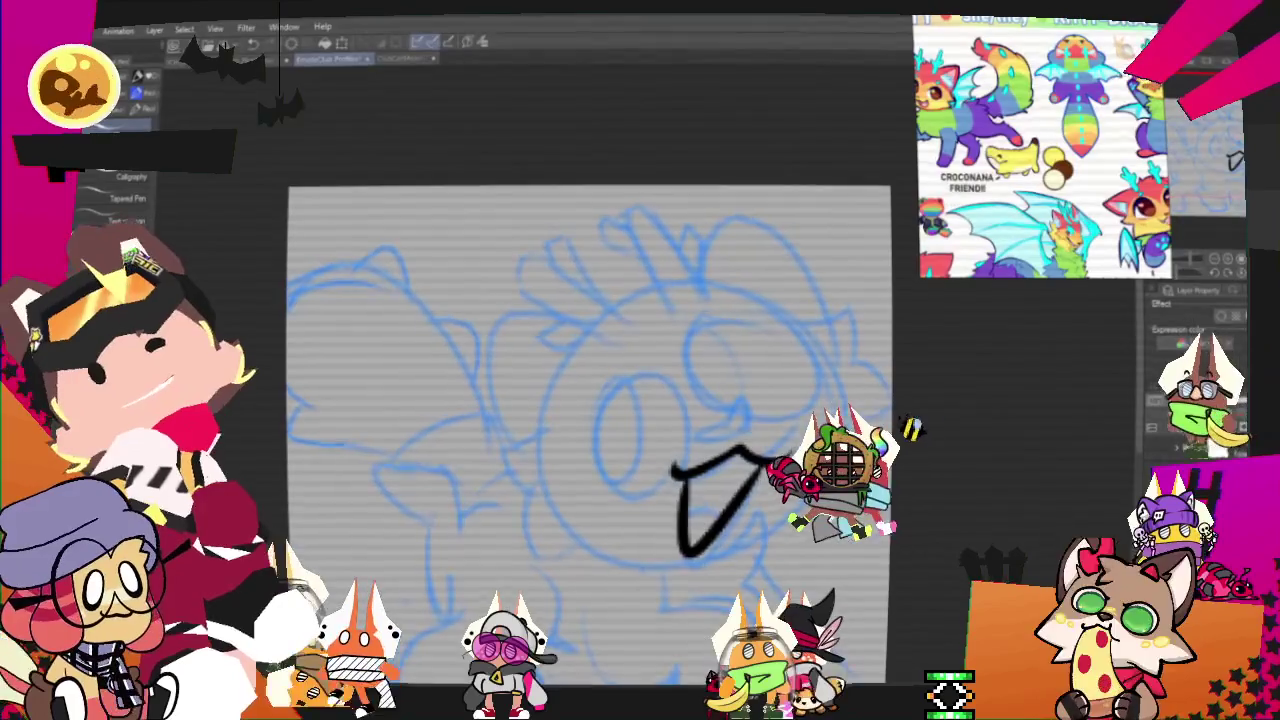
pyautogui.moveTo(684, 522); pyautogui.dragTo(722, 510)
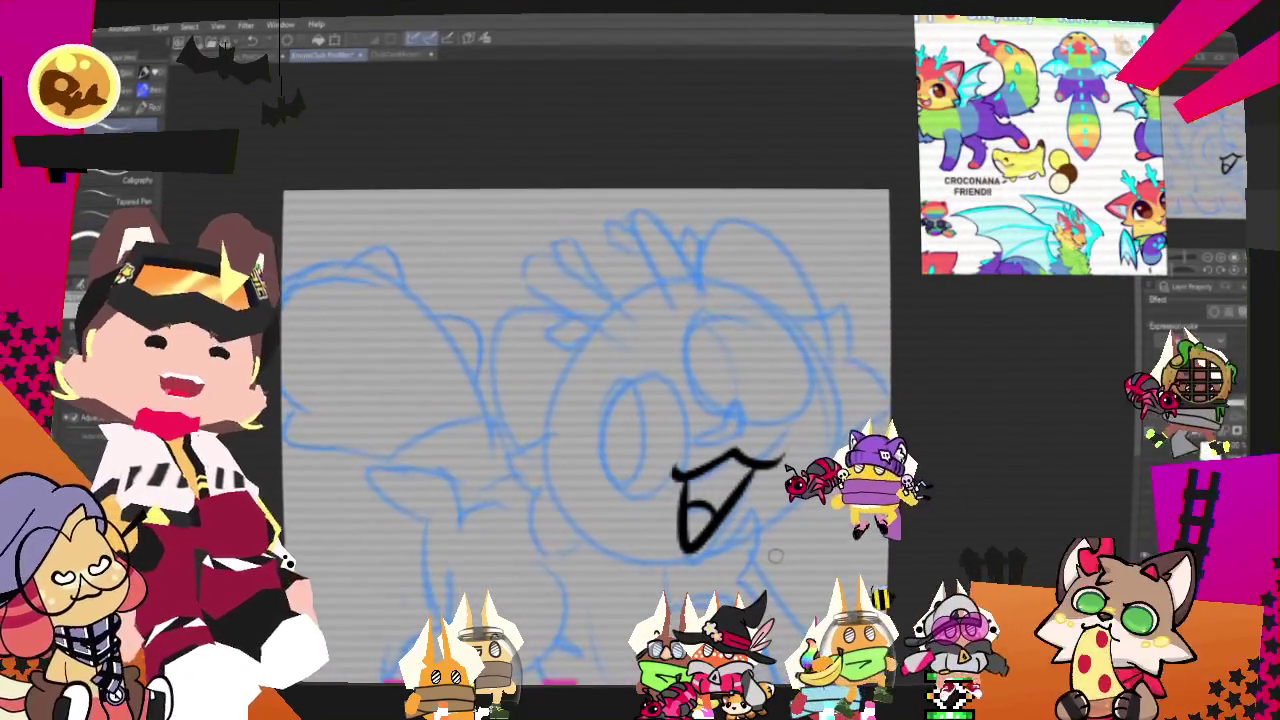
pyautogui.moveTo(700, 450); pyautogui.dragTo(655, 400)
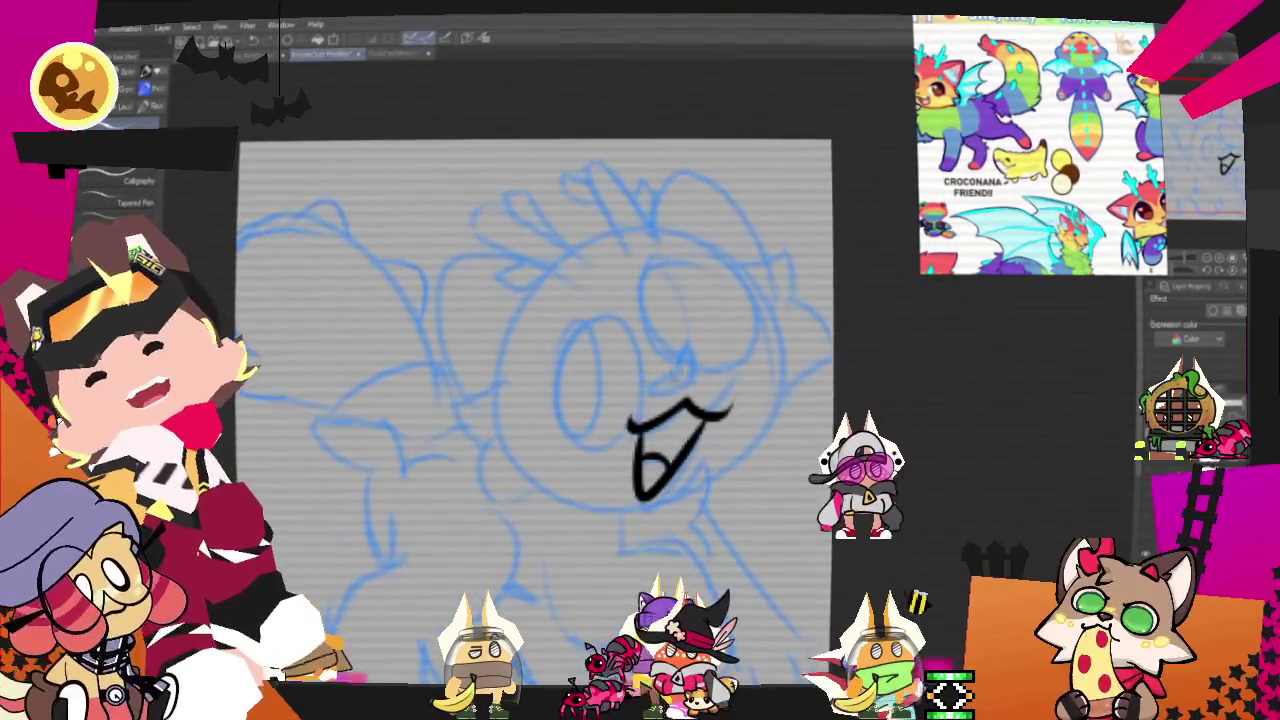
pyautogui.click(686, 370)
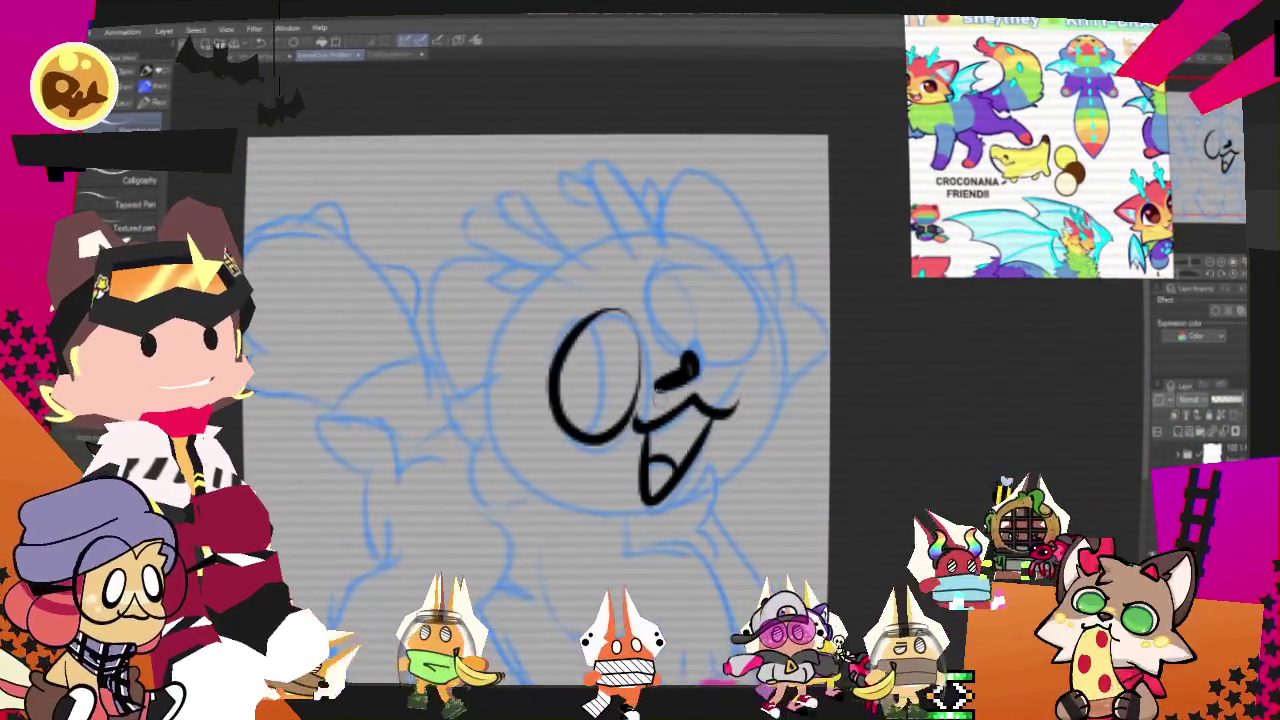
pyautogui.hotkey('ctrl', 'z')
pyautogui.moveTo(615, 320); pyautogui.dragTo(650, 415)
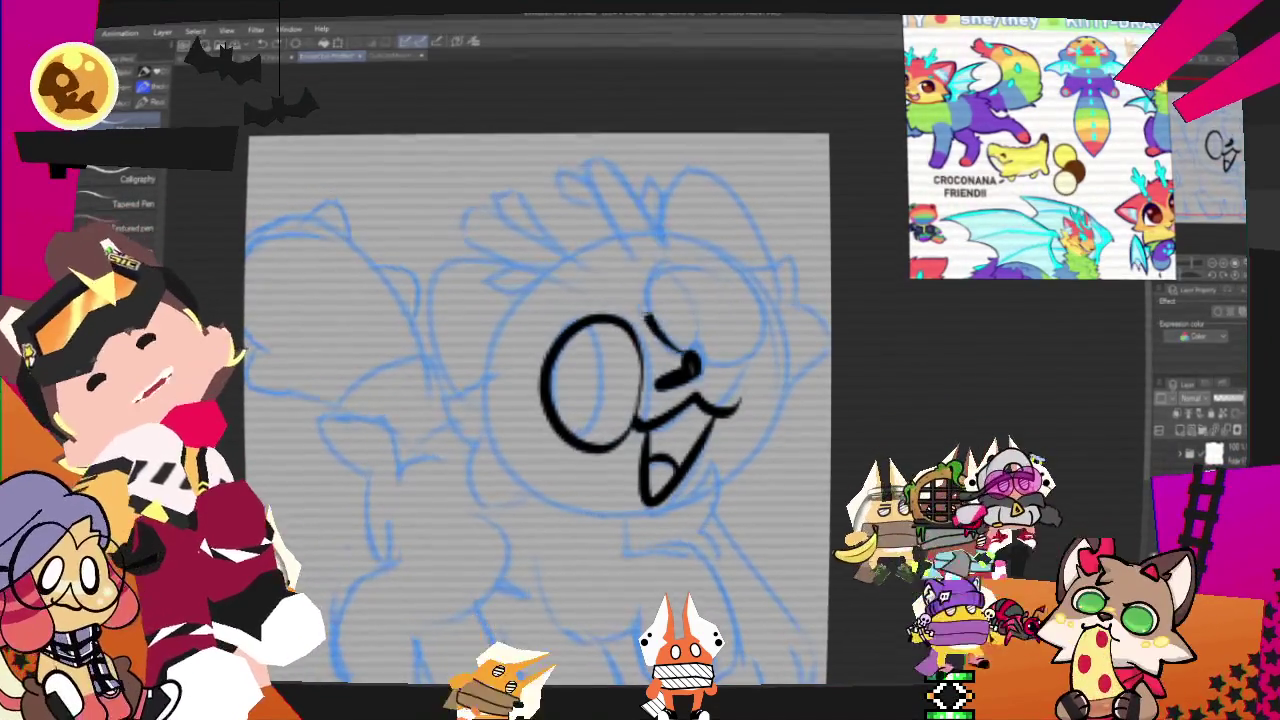
# - Ink the right face edge with a zigzag fur tuft beside the eye, redrawing failed strokes
pyautogui.moveTo(700, 275); pyautogui.dragTo(665, 295)
pyautogui.hotkey('ctrl', 'z')
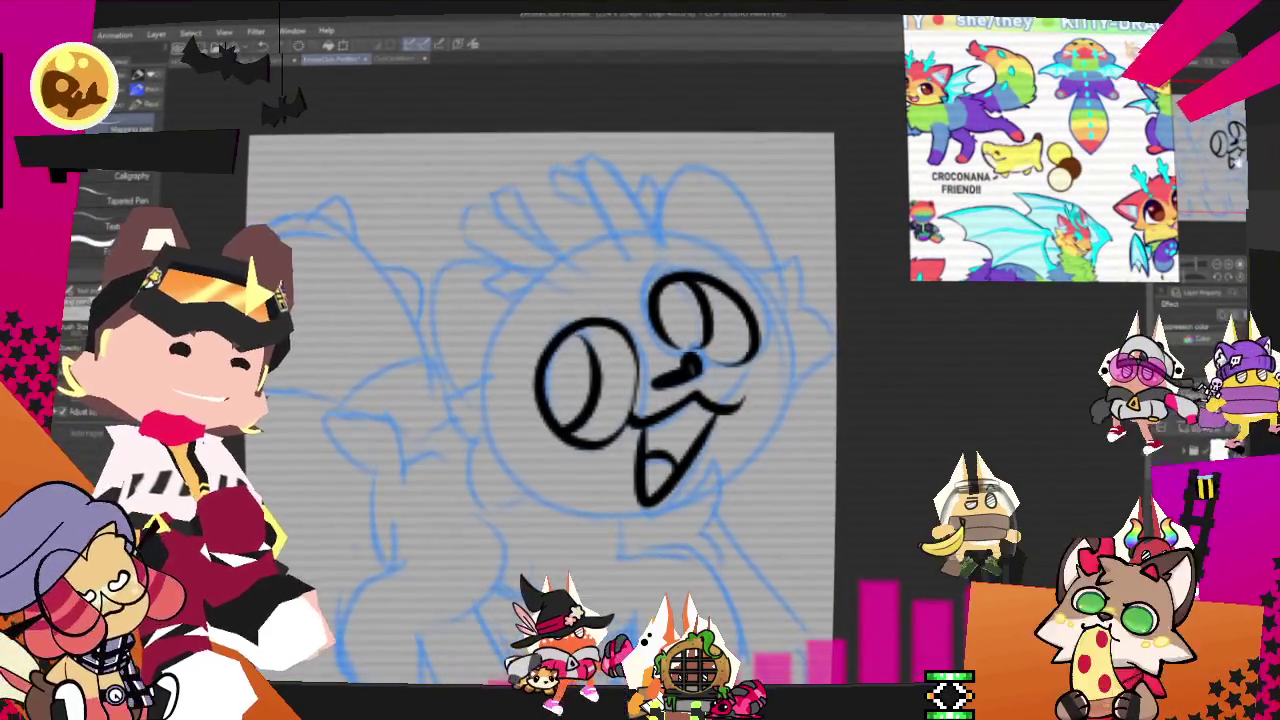
pyautogui.moveTo(785, 302); pyautogui.dragTo(848, 342)
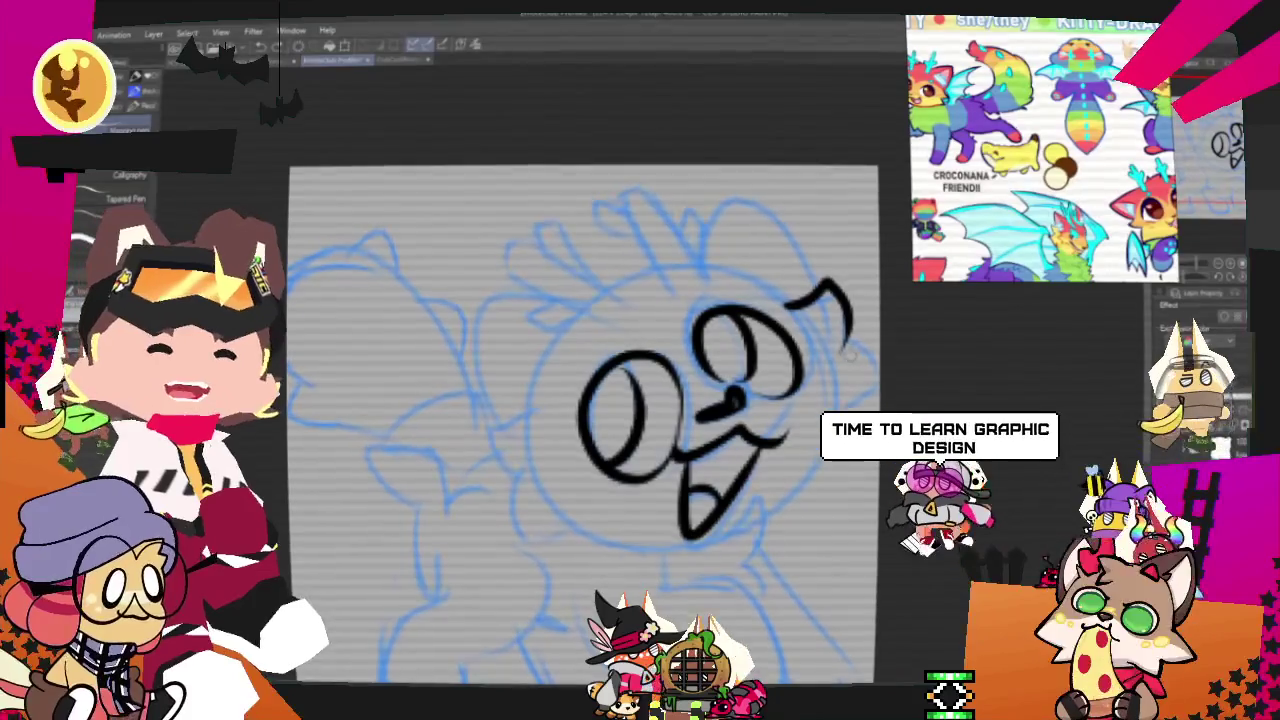
pyautogui.moveTo(842, 346); pyautogui.dragTo(830, 440)
pyautogui.hotkey('ctrl', 'z')
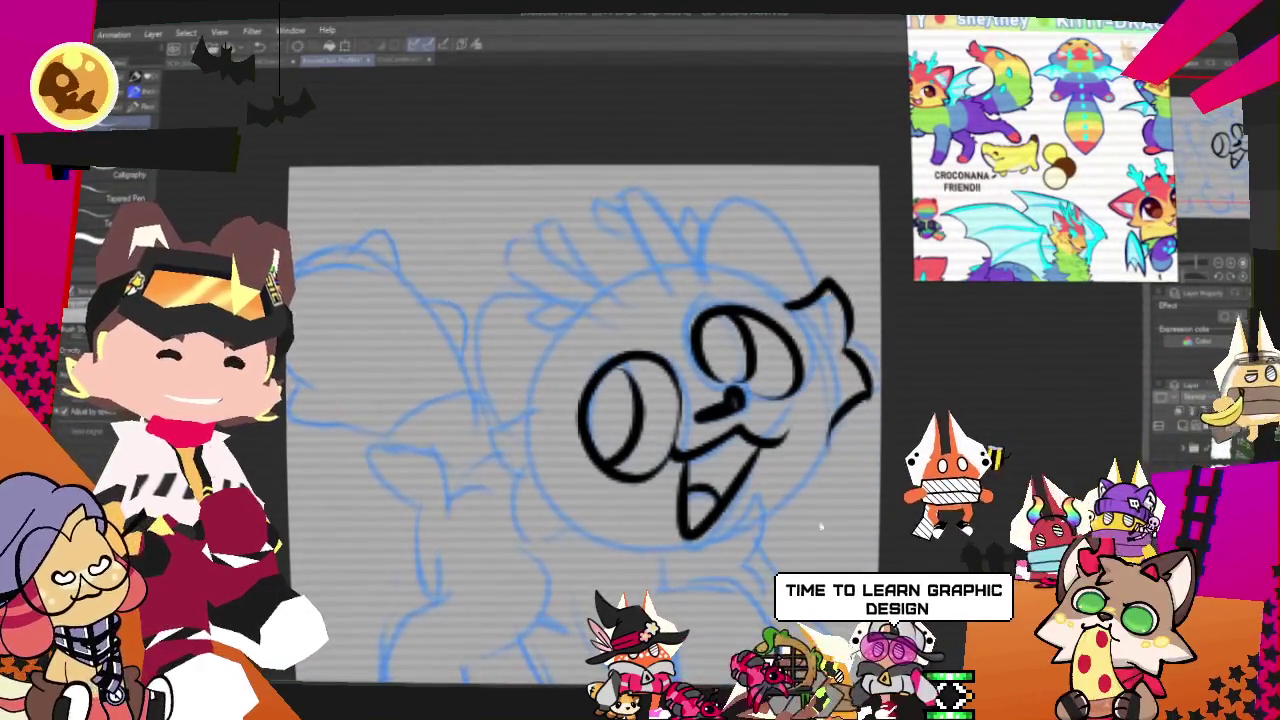
pyautogui.moveTo(780, 297); pyautogui.dragTo(842, 425)
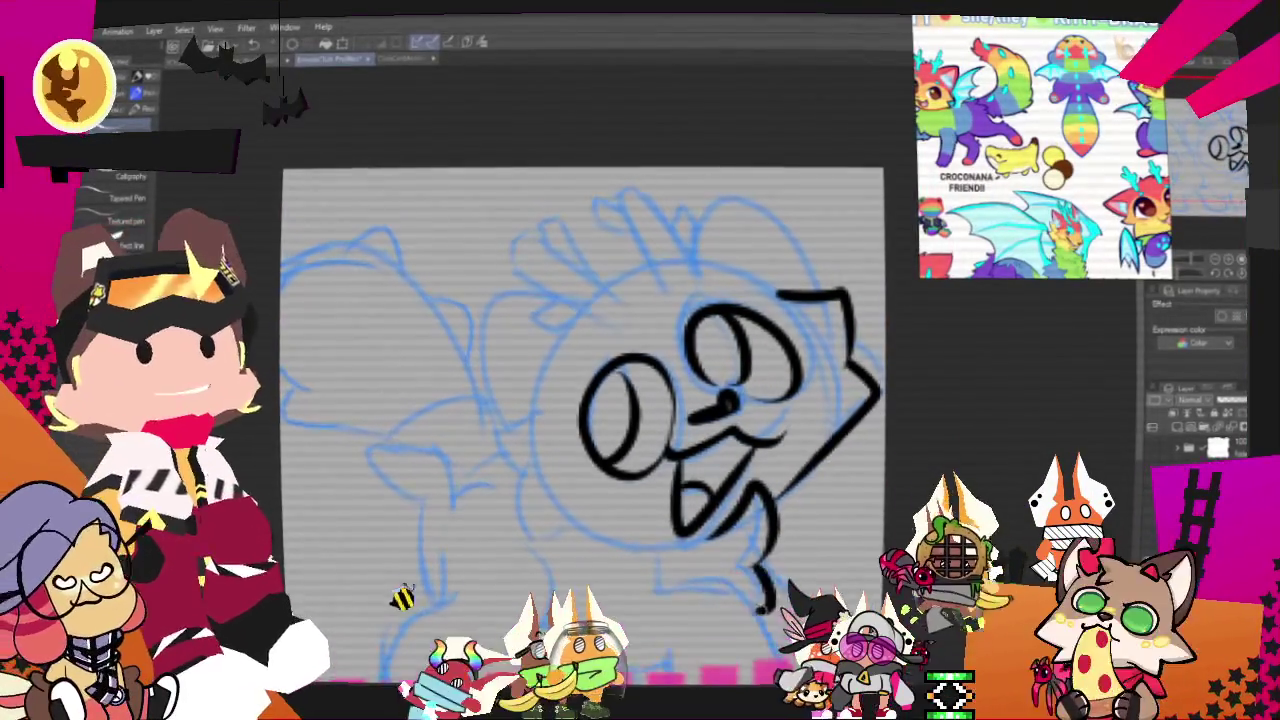
# - Extend the chin line downward and ink the front leg curve with a toe line
pyautogui.moveTo(762, 560); pyautogui.dragTo(765, 612)
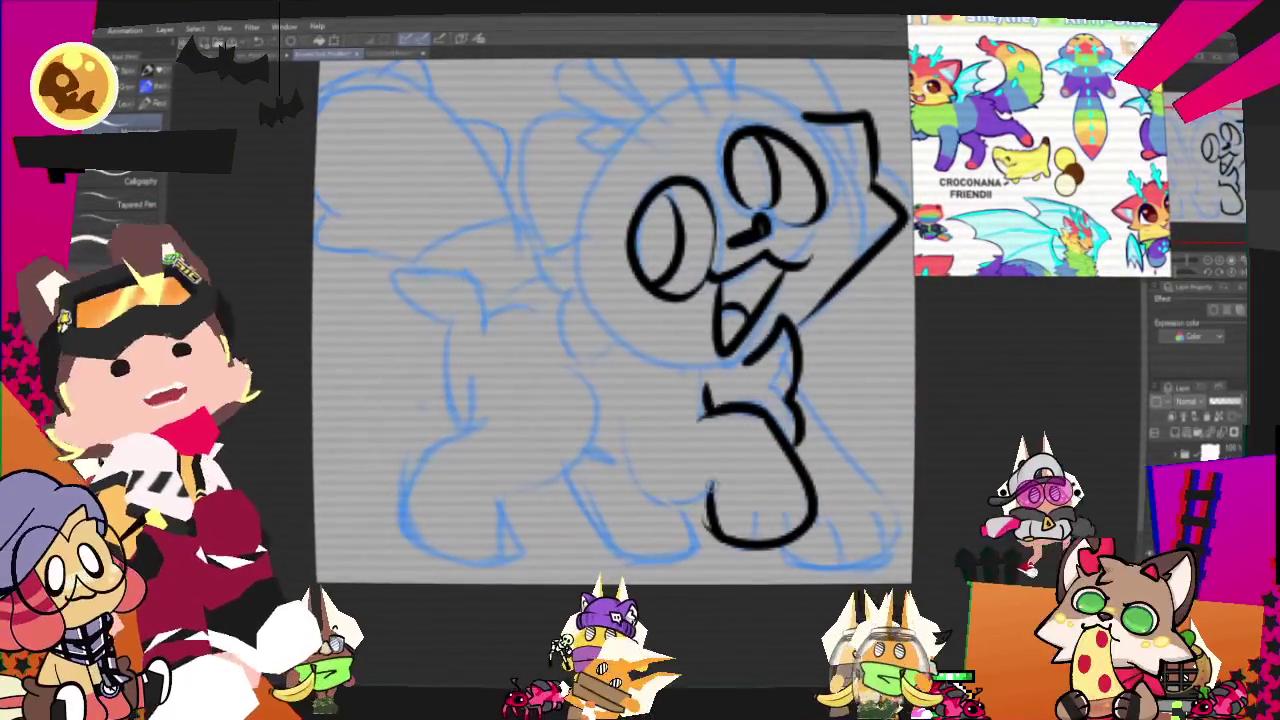
pyautogui.moveTo(650, 412); pyautogui.dragTo(710, 500)
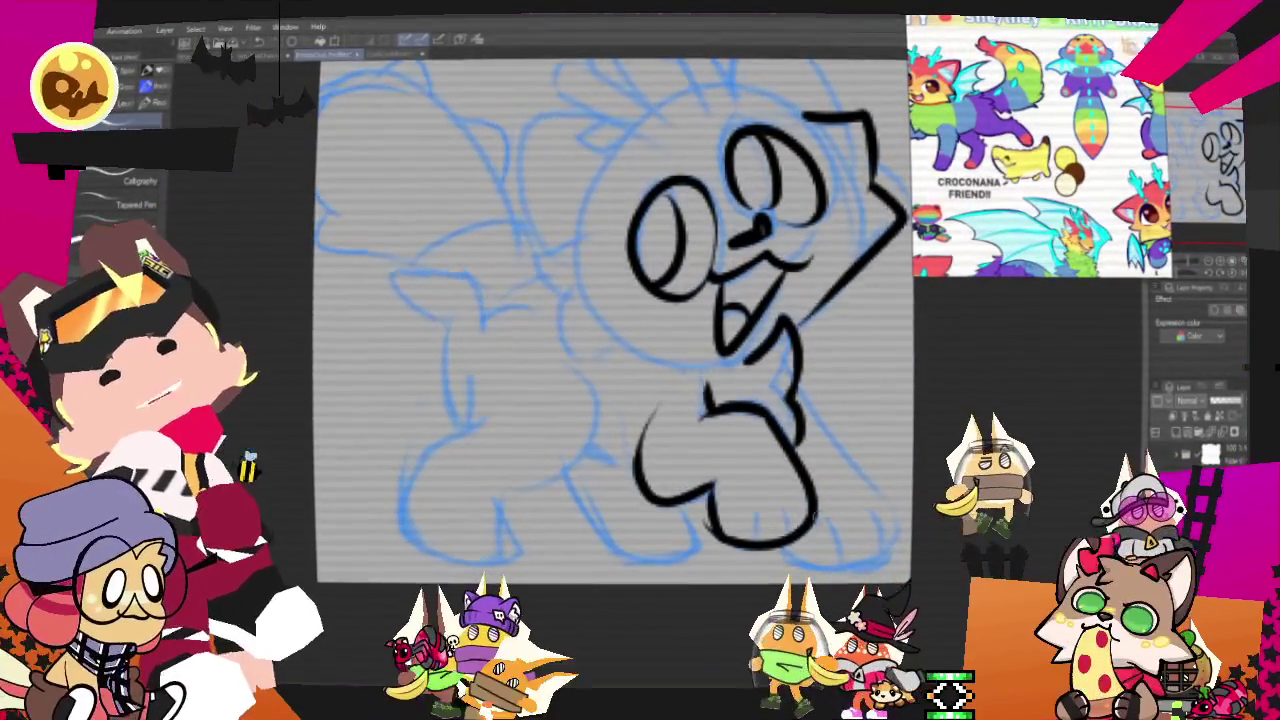
pyautogui.moveTo(758, 515); pyautogui.dragTo(757, 542)
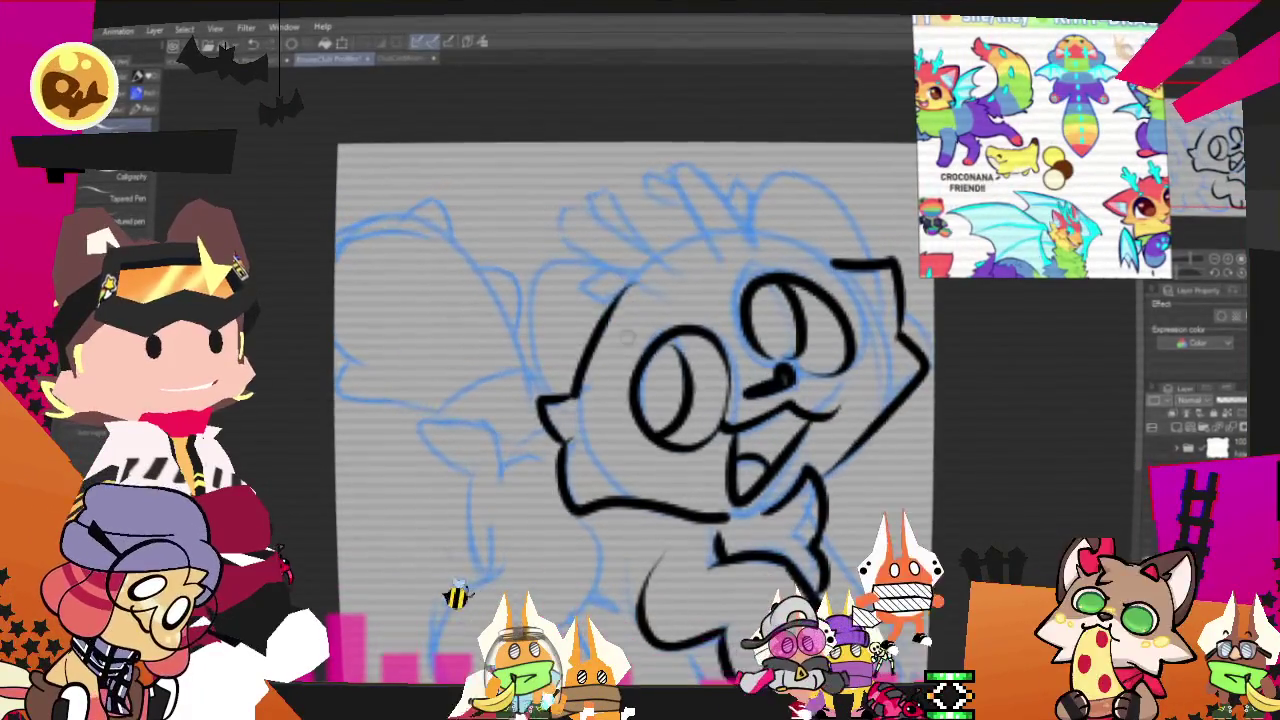
# - Ink the left side of the head outline, remove two stray strokes, and start the right ear
pyautogui.moveTo(575, 392); pyautogui.dragTo(628, 287)
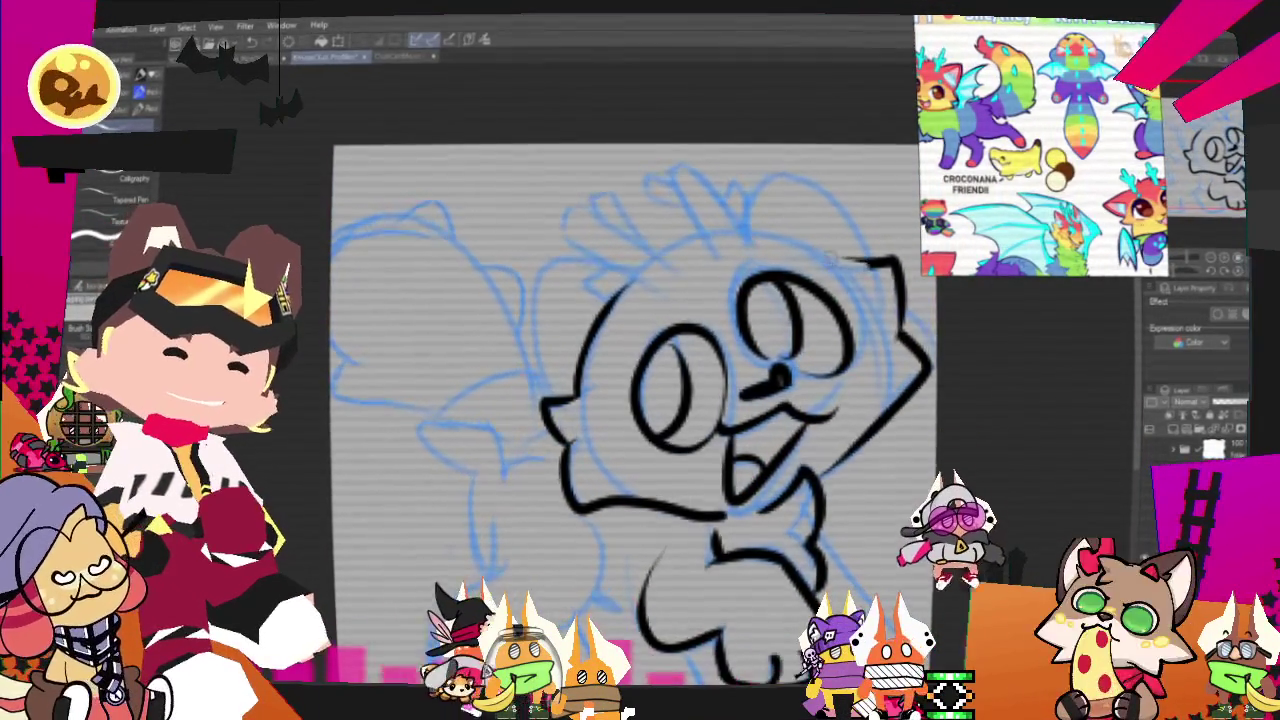
pyautogui.hotkey('ctrl', 'z')
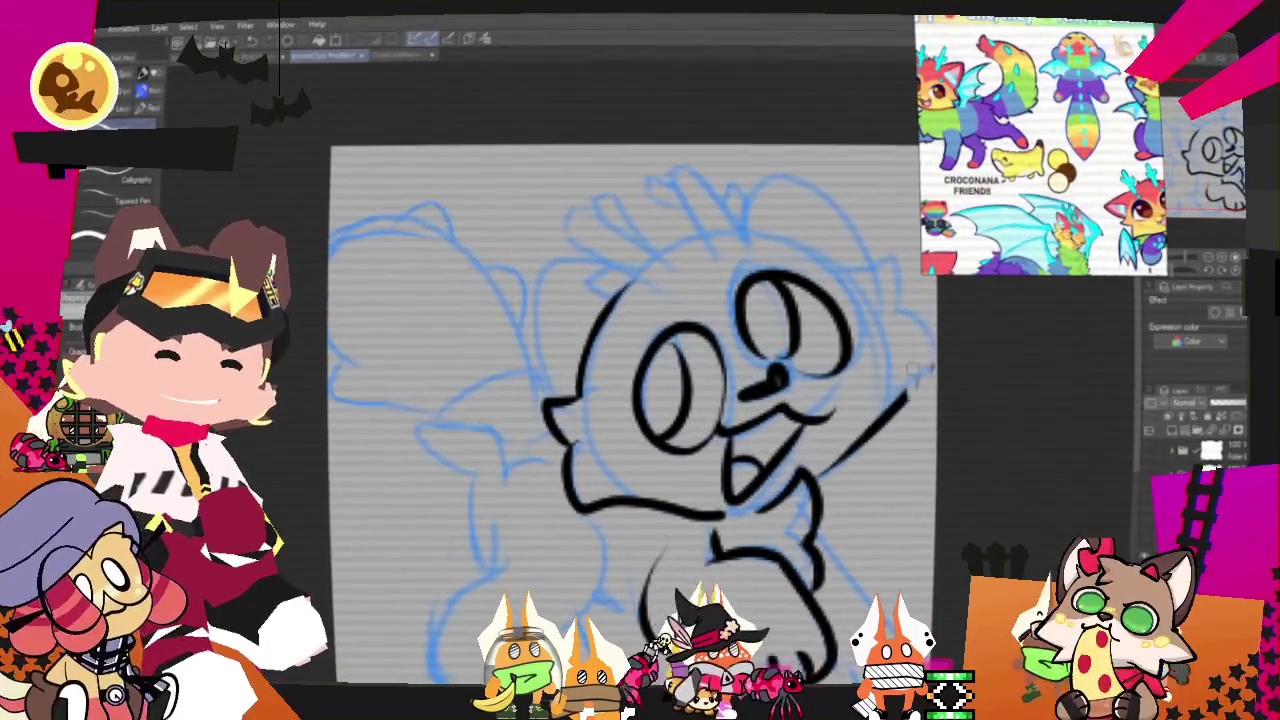
pyautogui.hotkey('ctrl', 'z')
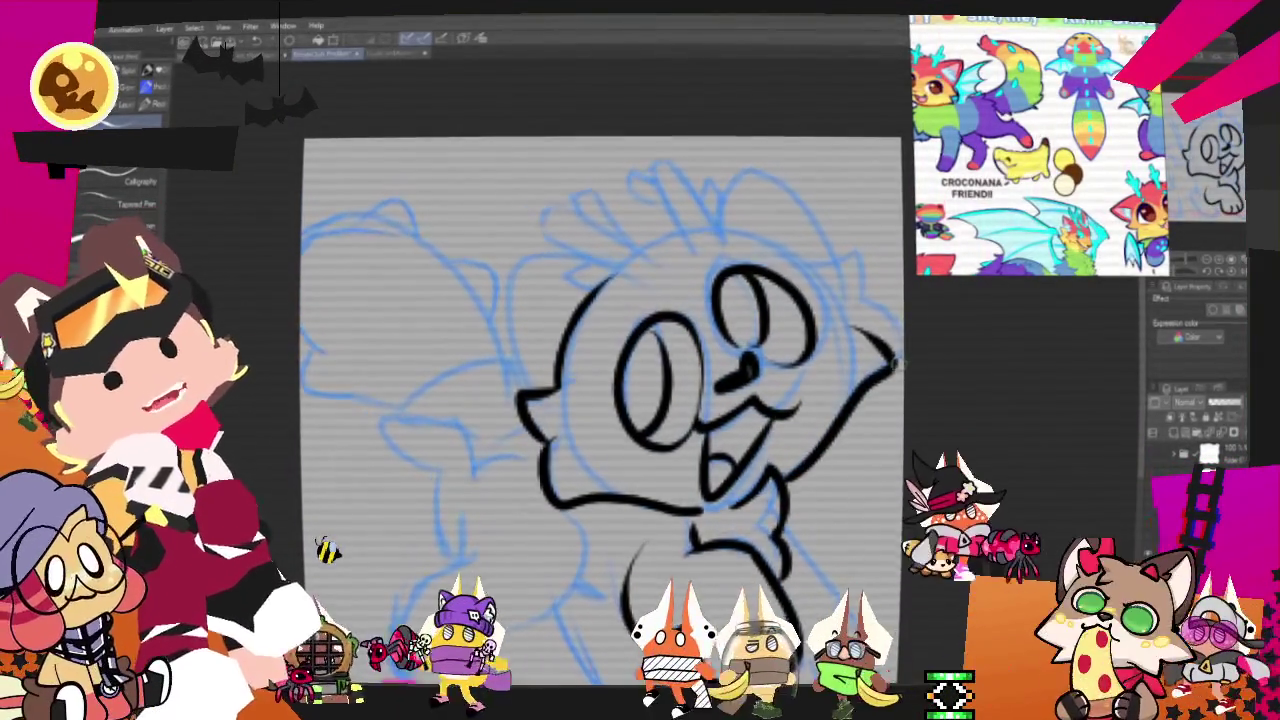
pyautogui.moveTo(856, 266); pyautogui.dragTo(864, 320)
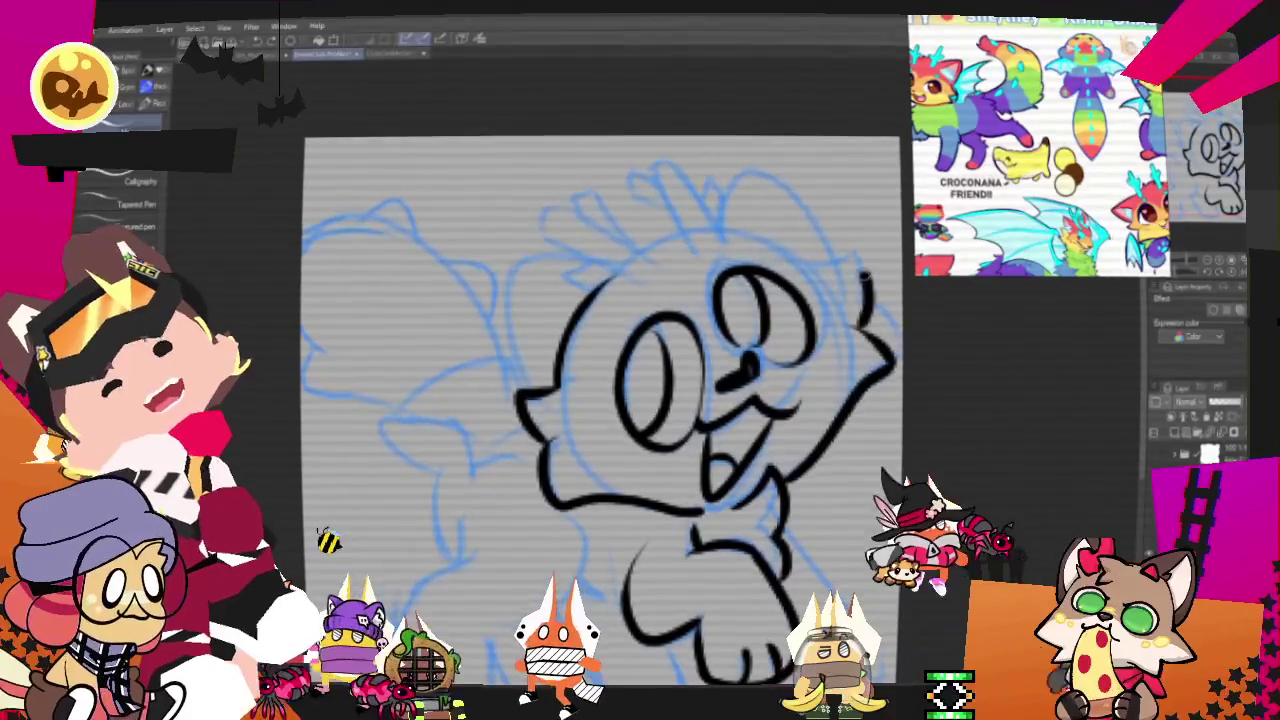
# - Ink the right ear outline and redraw the right side of the head
pyautogui.moveTo(808, 292); pyautogui.dragTo(885, 318)
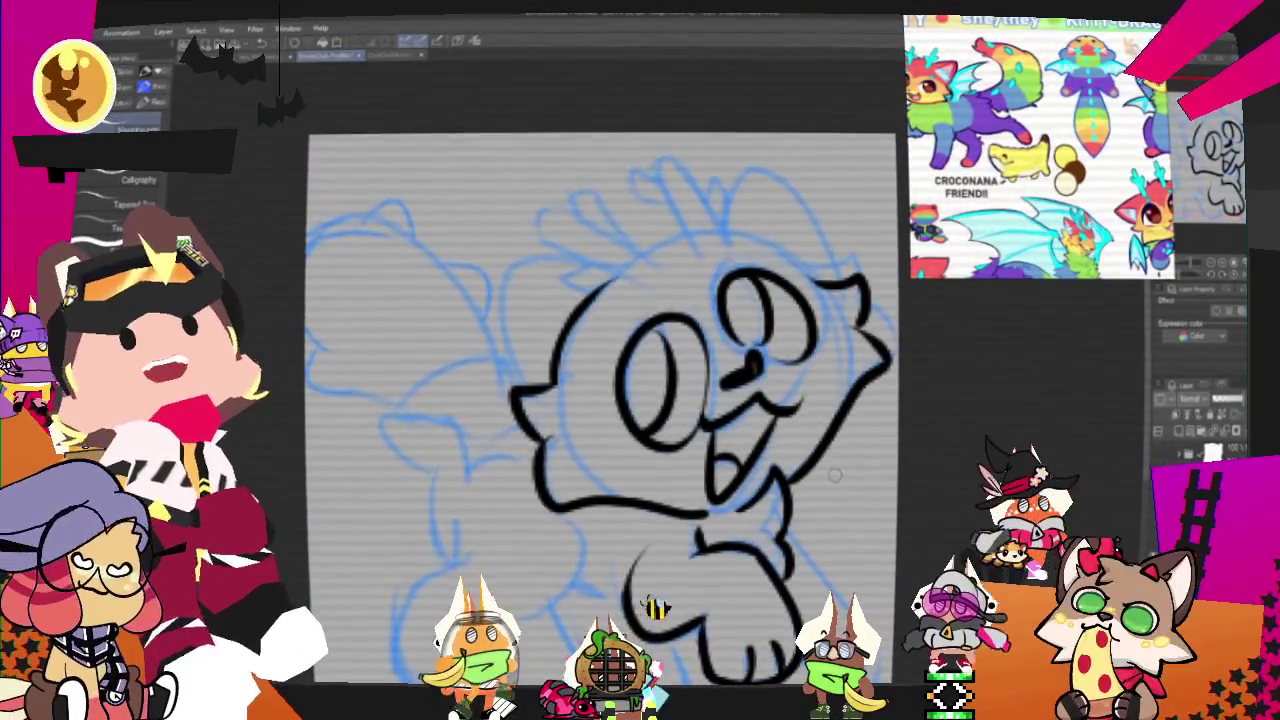
pyautogui.moveTo(835, 475); pyautogui.dragTo(810, 540)
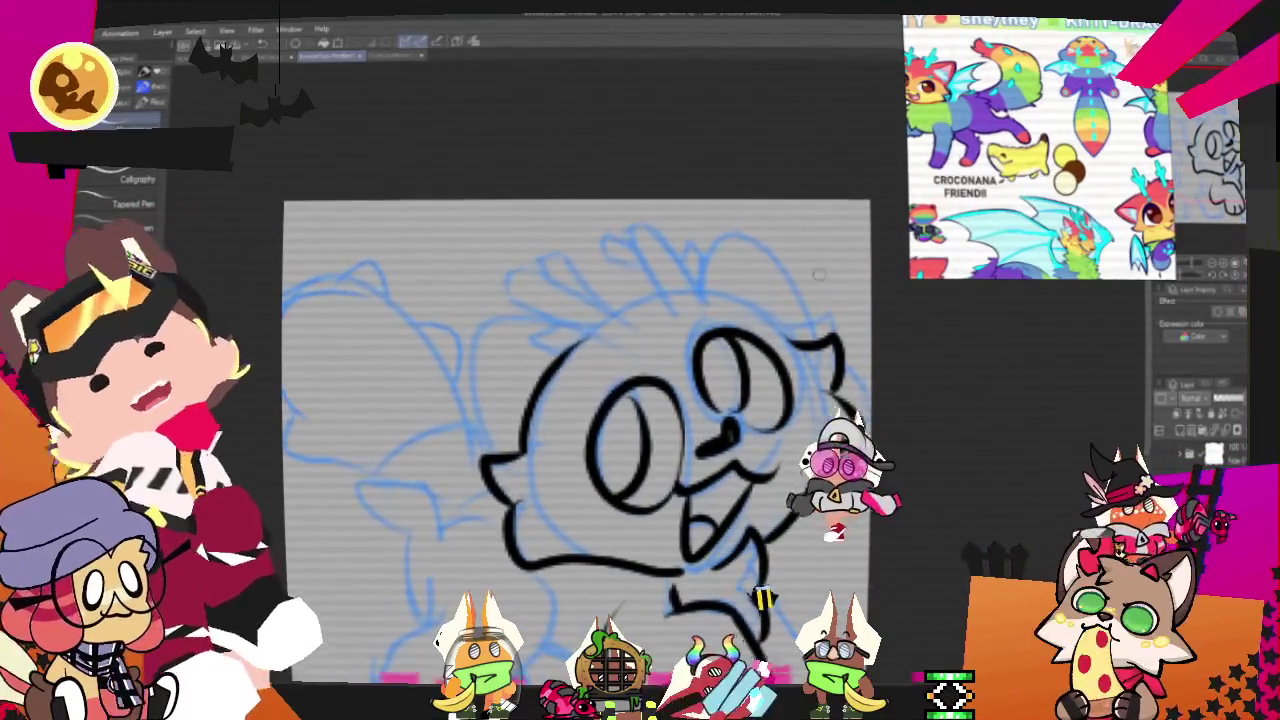
pyautogui.hotkey('ctrl', 'z')
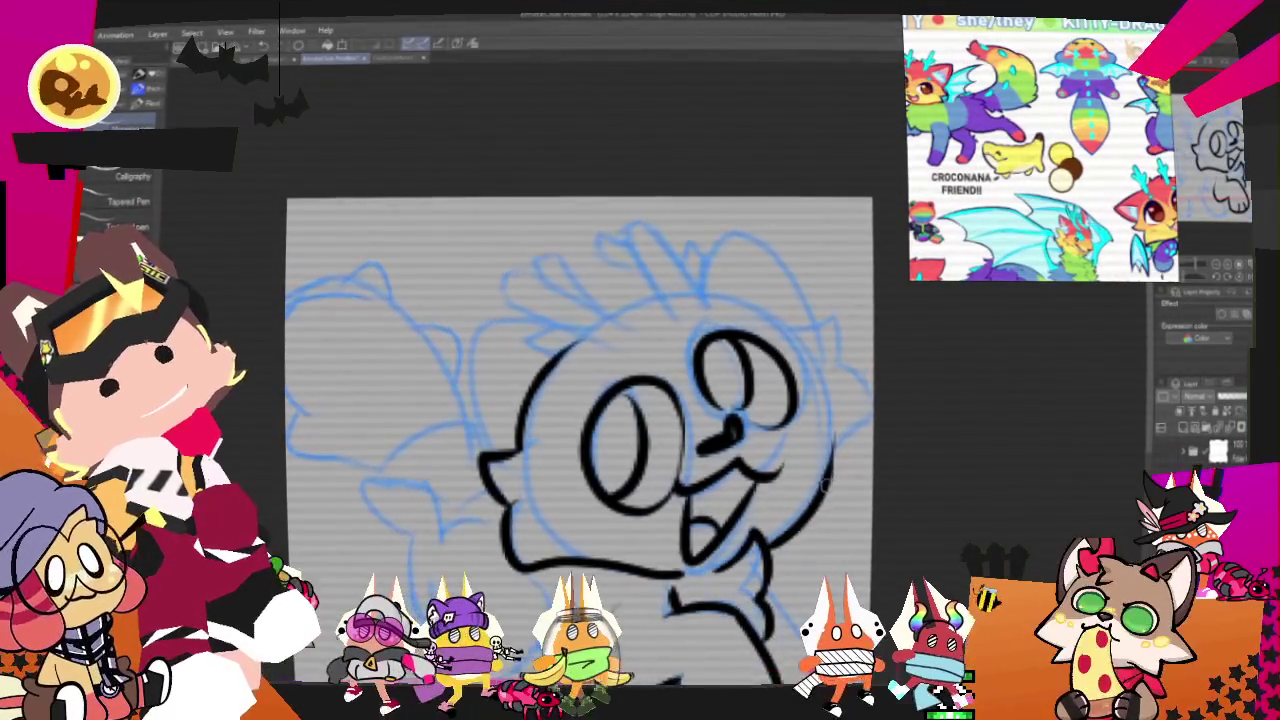
pyautogui.moveTo(862, 405); pyautogui.dragTo(765, 545)
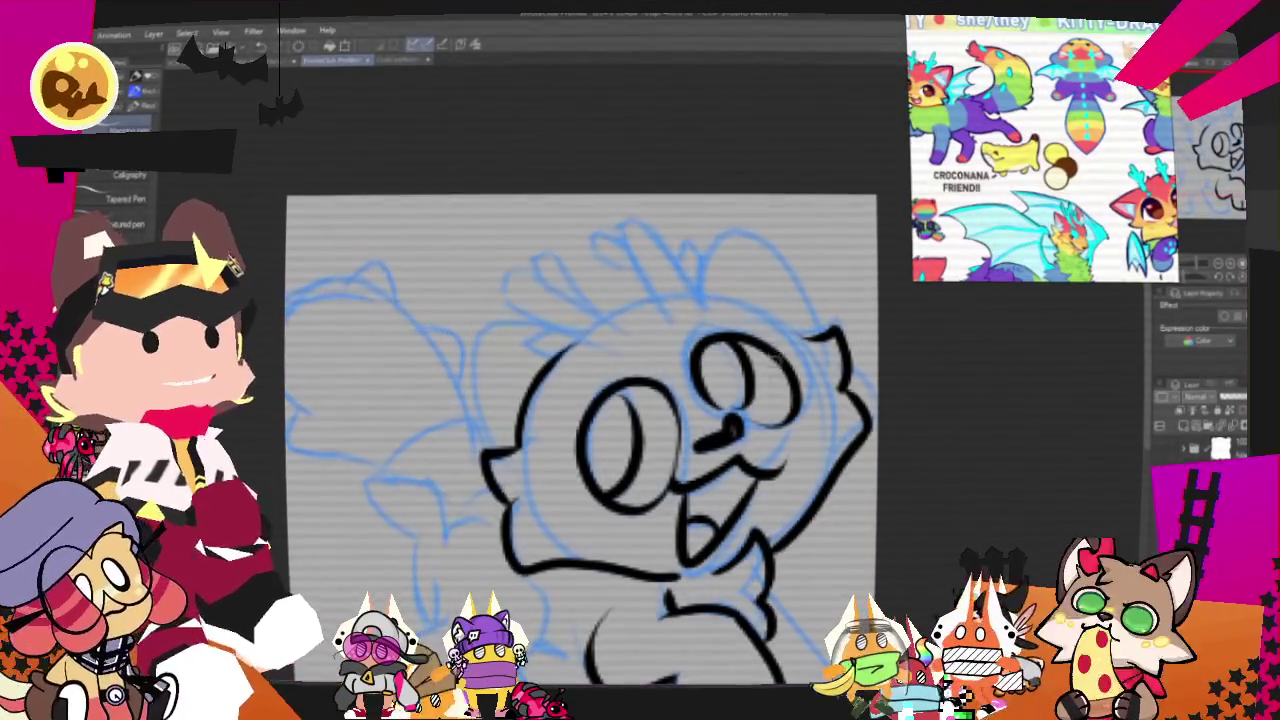
# - Draw a pointed ear spike and a hooked antler tip on top of the head
pyautogui.moveTo(735, 210); pyautogui.dragTo(810, 210)
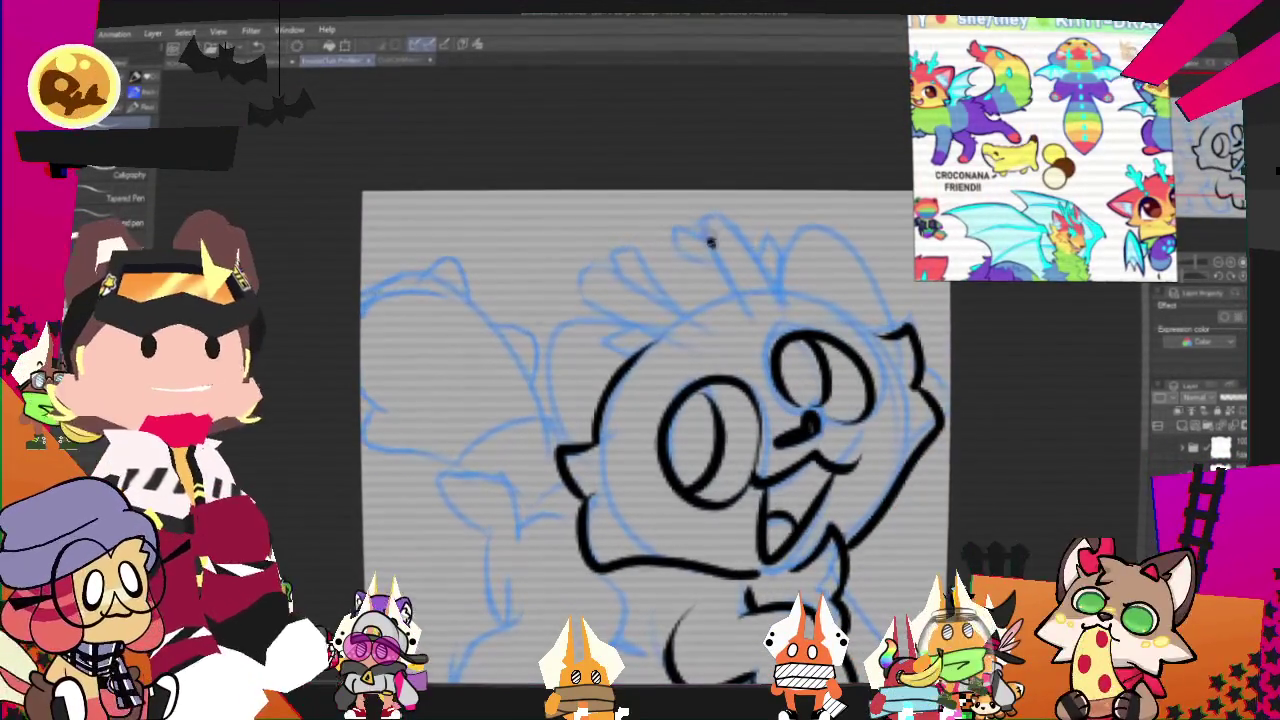
pyautogui.moveTo(740, 300); pyautogui.dragTo(778, 300)
pyautogui.hotkey('ctrl', 'z')
pyautogui.moveTo(640, 285)
pyautogui.mouseDown()
pyautogui.moveTo(710, 328)
pyautogui.moveTo(635, 250)
pyautogui.moveTo(612, 333)
pyautogui.mouseUp()
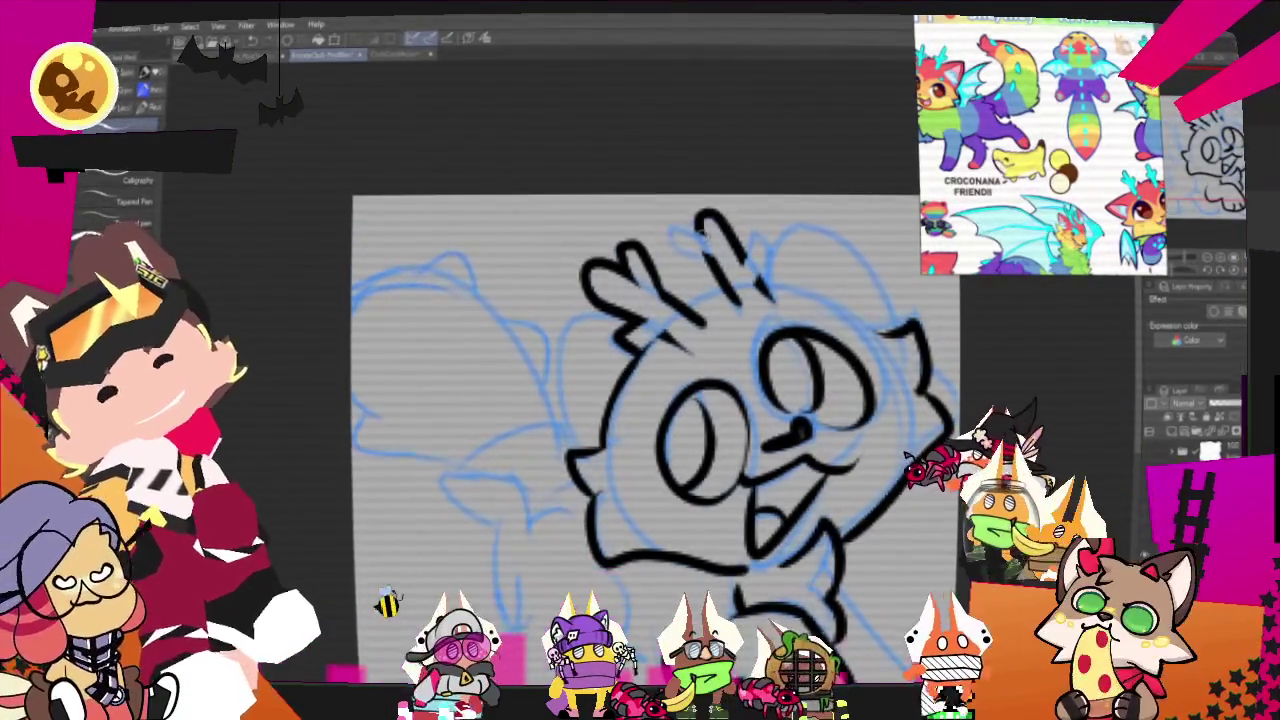
pyautogui.moveTo(676, 236); pyautogui.dragTo(712, 216)
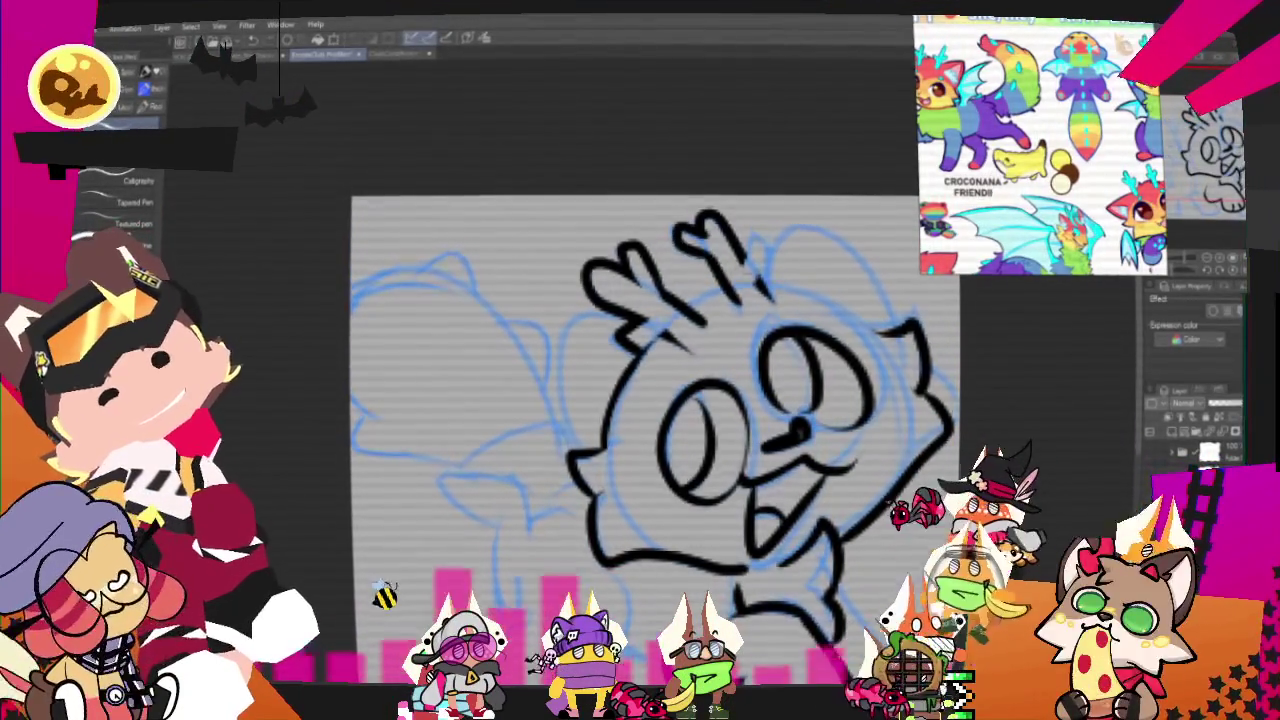
# - Redraw the hooked antler tip and ink the curve at the head's top-right
pyautogui.hotkey('ctrl', 'z')
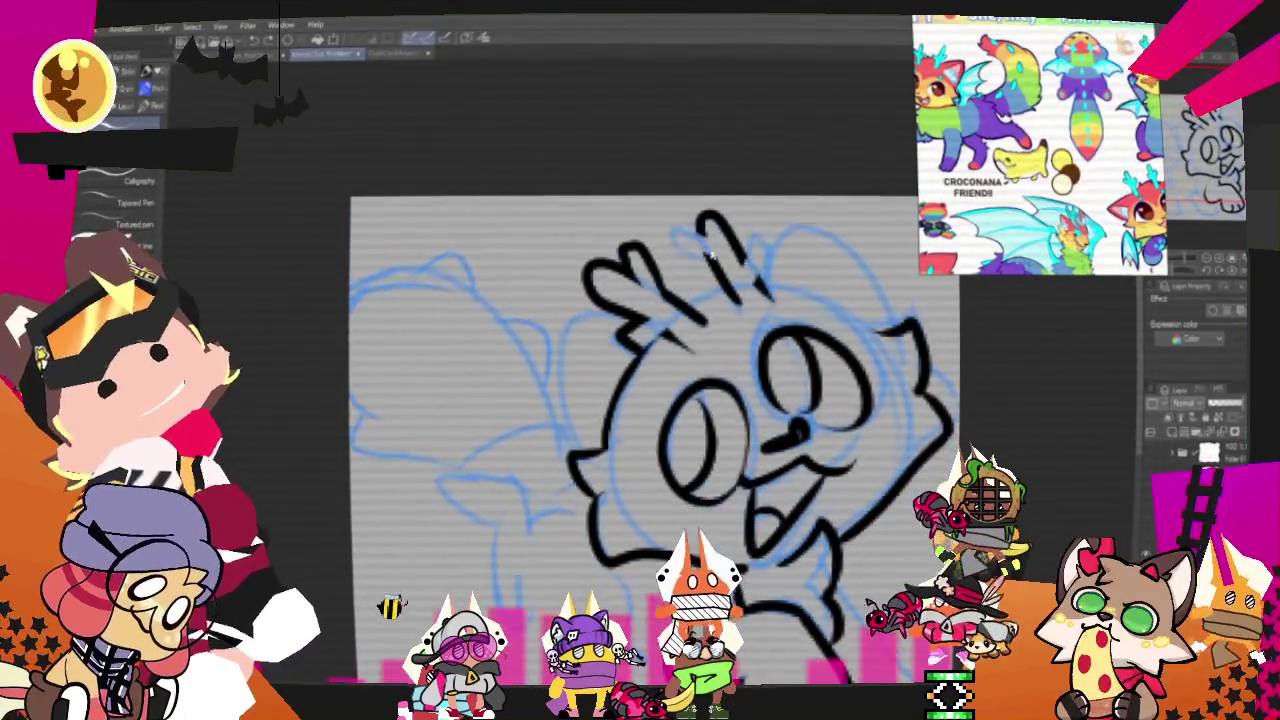
pyautogui.moveTo(674, 238); pyautogui.dragTo(718, 216)
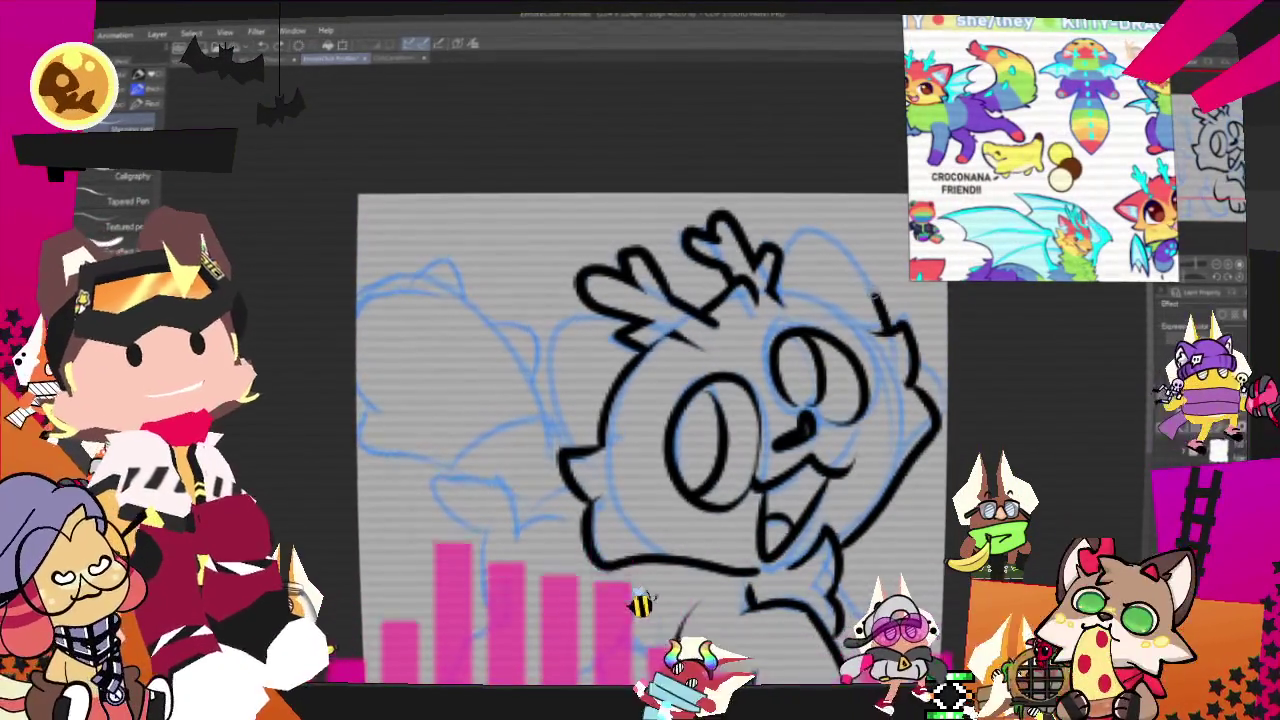
pyautogui.moveTo(770, 245); pyautogui.dragTo(915, 340)
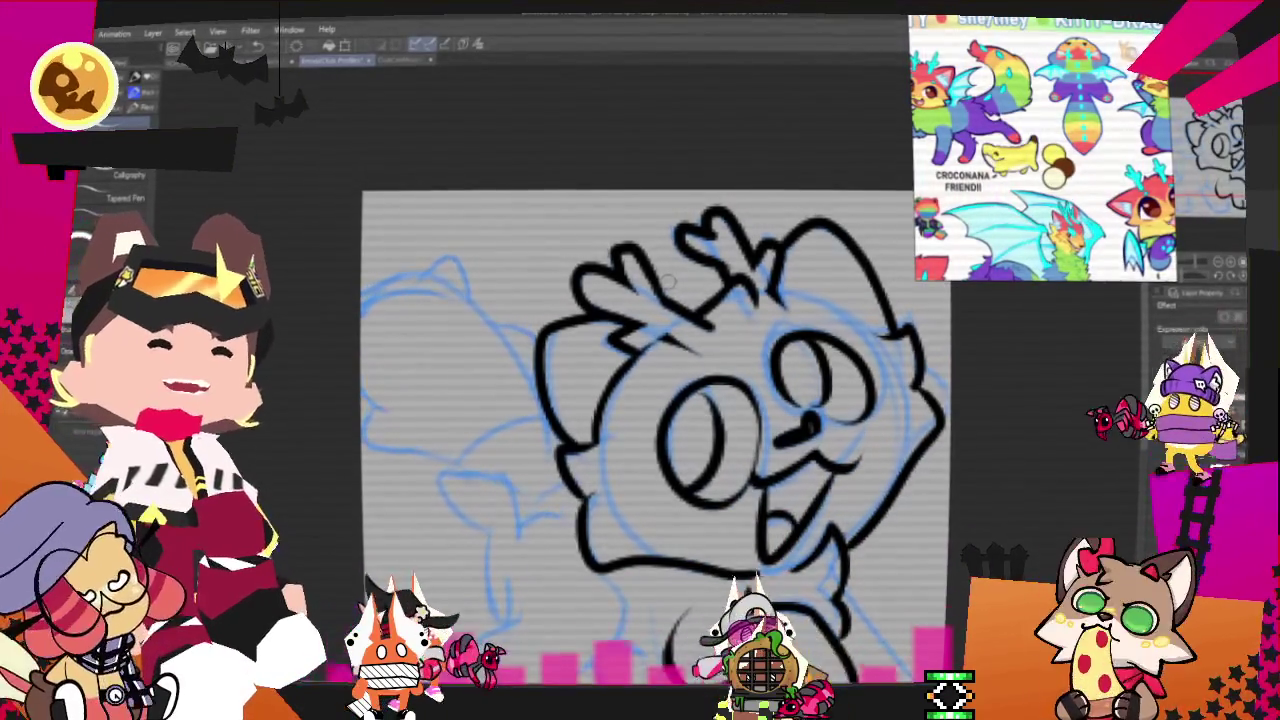
pyautogui.moveTo(650, 430); pyautogui.dragTo(740, 343)
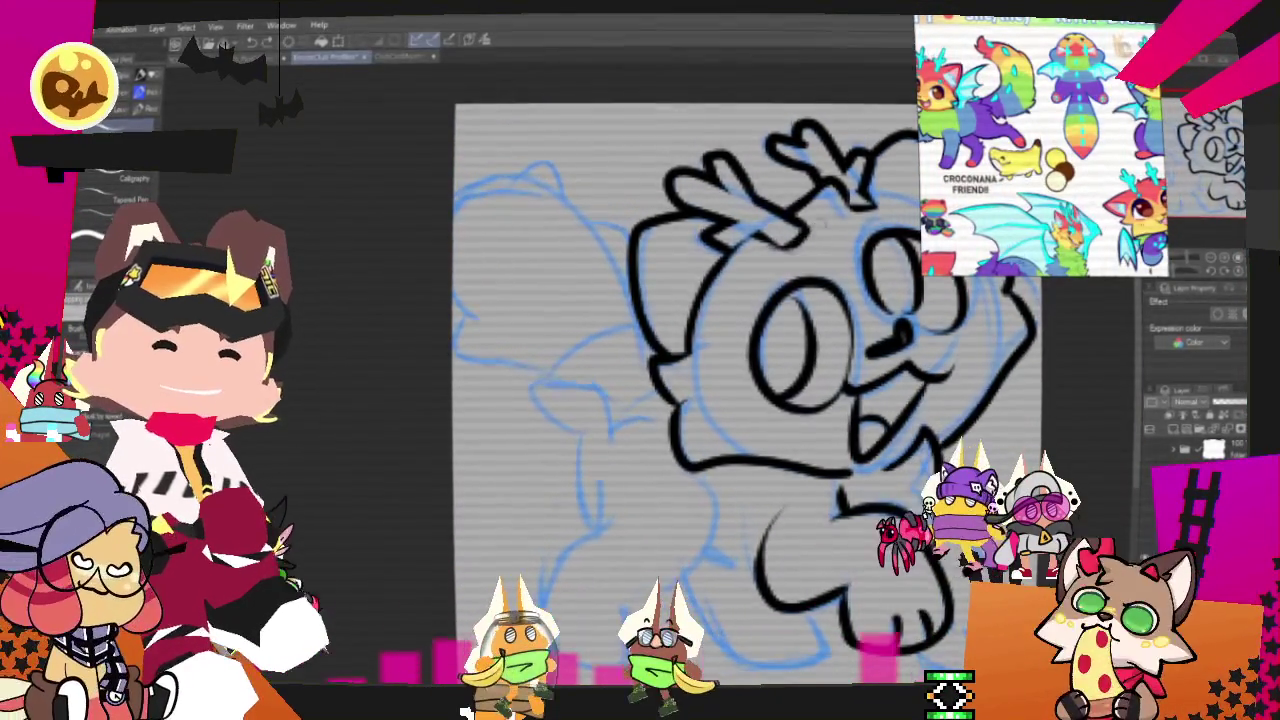
pyautogui.moveTo(700, 400); pyautogui.dragTo(590, 415)
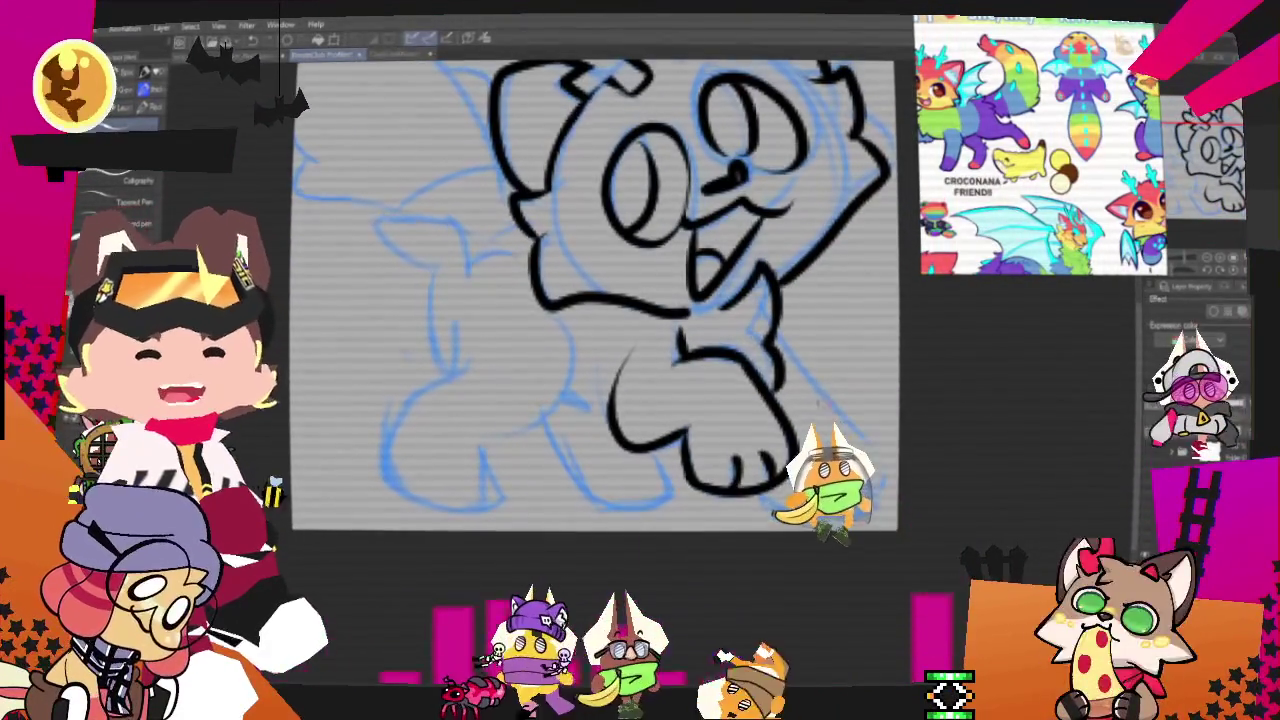
# - Ink the front legs and paw outlines, adding a toe line to the lower-left paw
pyautogui.moveTo(778, 330)
pyautogui.mouseDown()
pyautogui.moveTo(857, 435)
pyautogui.moveTo(878, 500)
pyautogui.mouseUp()
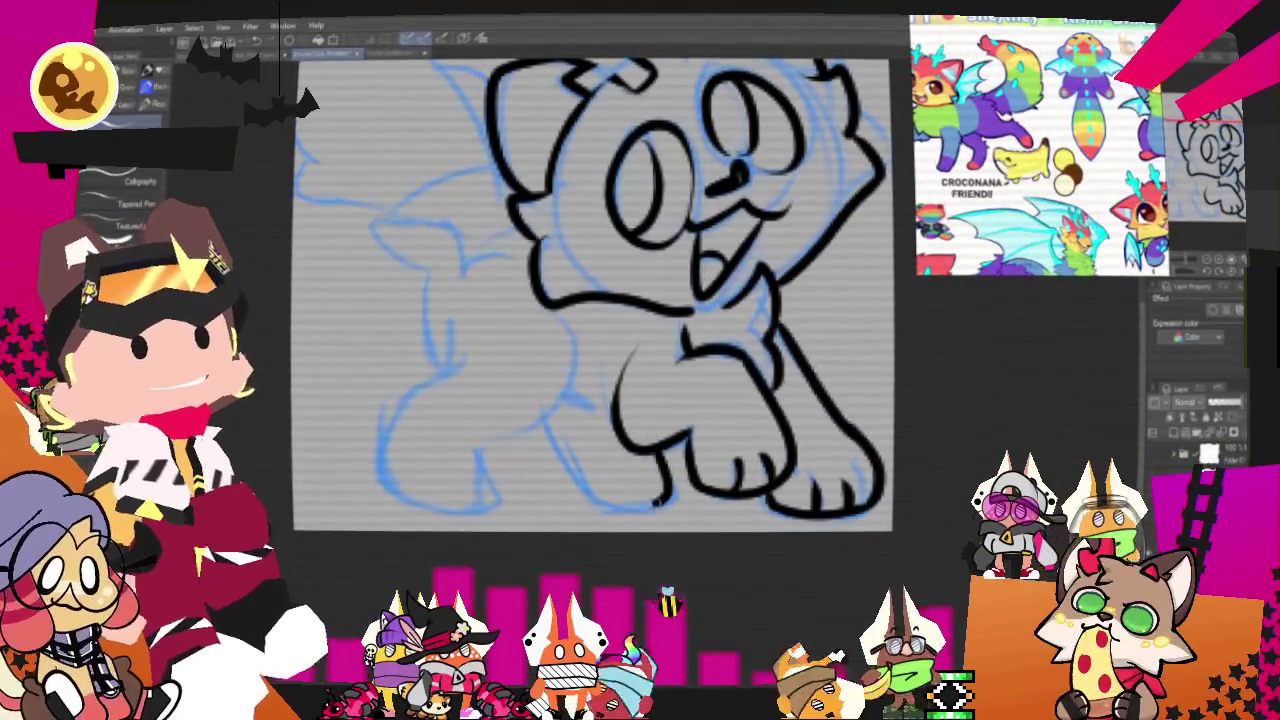
pyautogui.moveTo(660, 497); pyautogui.dragTo(548, 410)
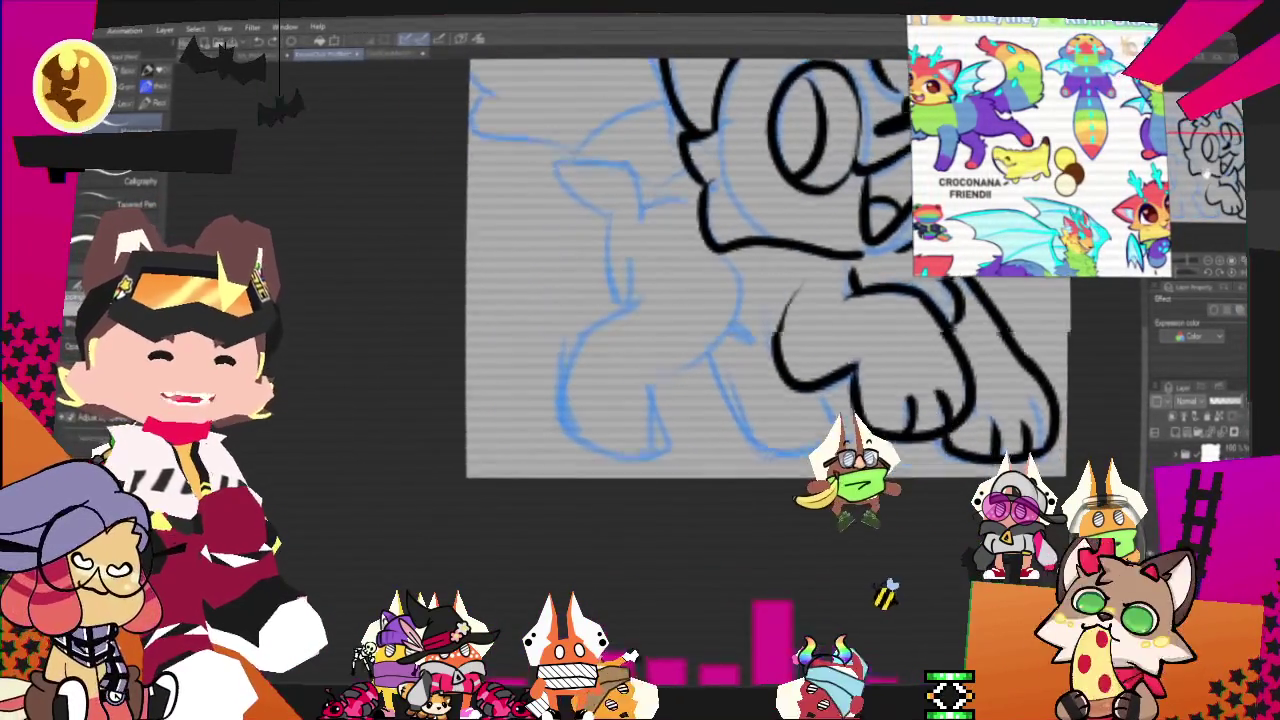
pyautogui.moveTo(801, 259); pyautogui.dragTo(702, 365)
pyautogui.moveTo(648, 313); pyautogui.dragTo(727, 400)
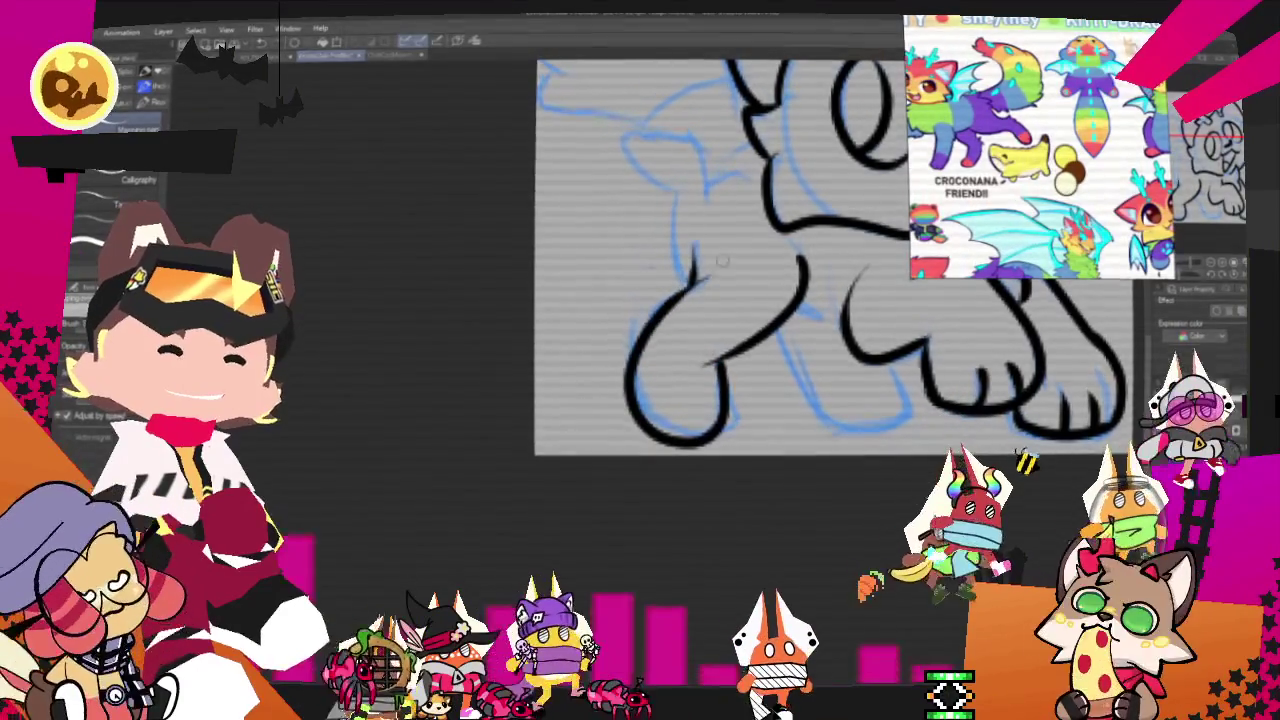
pyautogui.moveTo(790, 325); pyautogui.dragTo(885, 358)
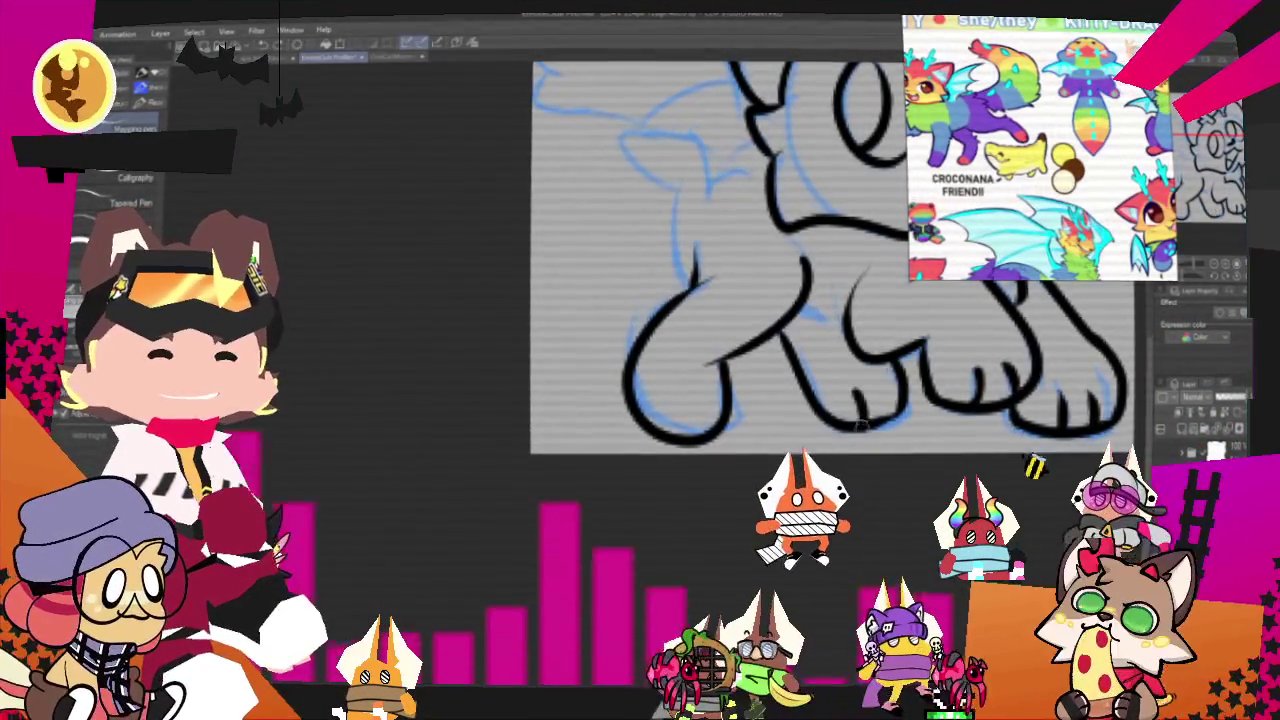
pyautogui.moveTo(712, 396); pyautogui.dragTo(690, 440)
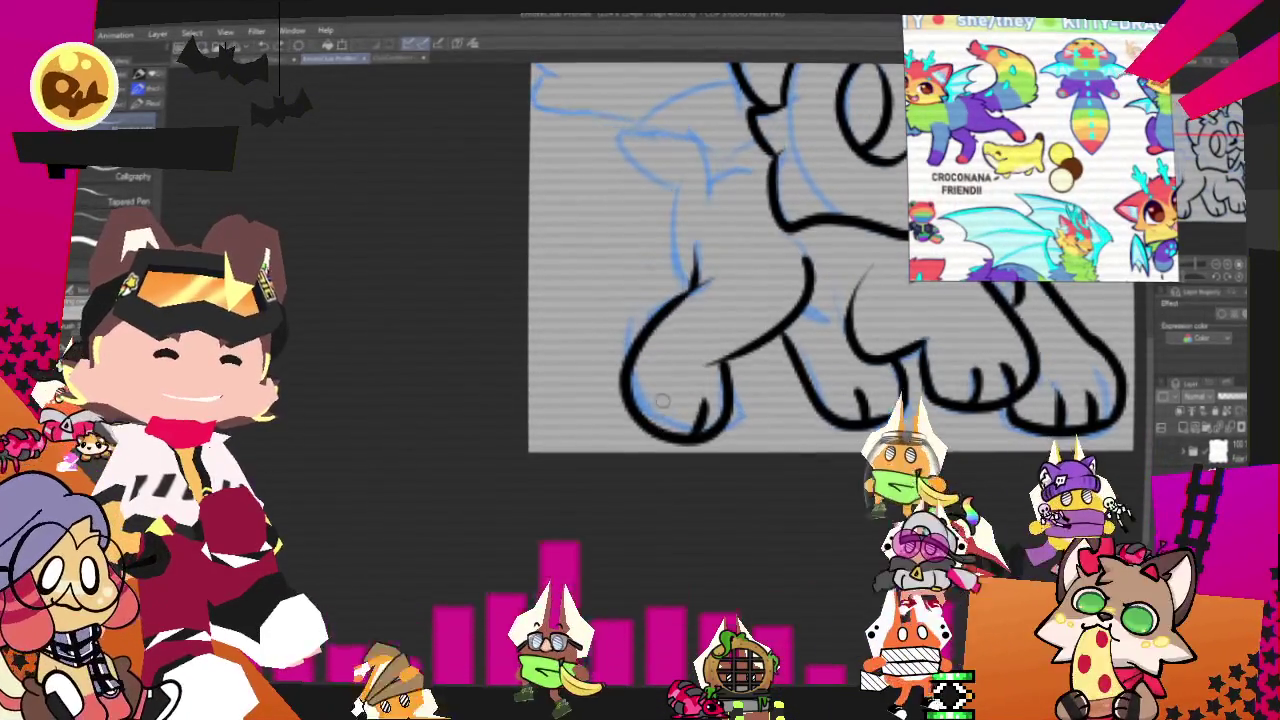
pyautogui.moveTo(851, 263)
pyautogui.mouseDown()
pyautogui.moveTo(849, 320)
pyautogui.moveTo(775, 438)
pyautogui.mouseUp()
pyautogui.moveTo(912, 462)
pyautogui.mouseDown()
pyautogui.moveTo(893, 458)
pyautogui.moveTo(878, 493)
pyautogui.mouseUp()
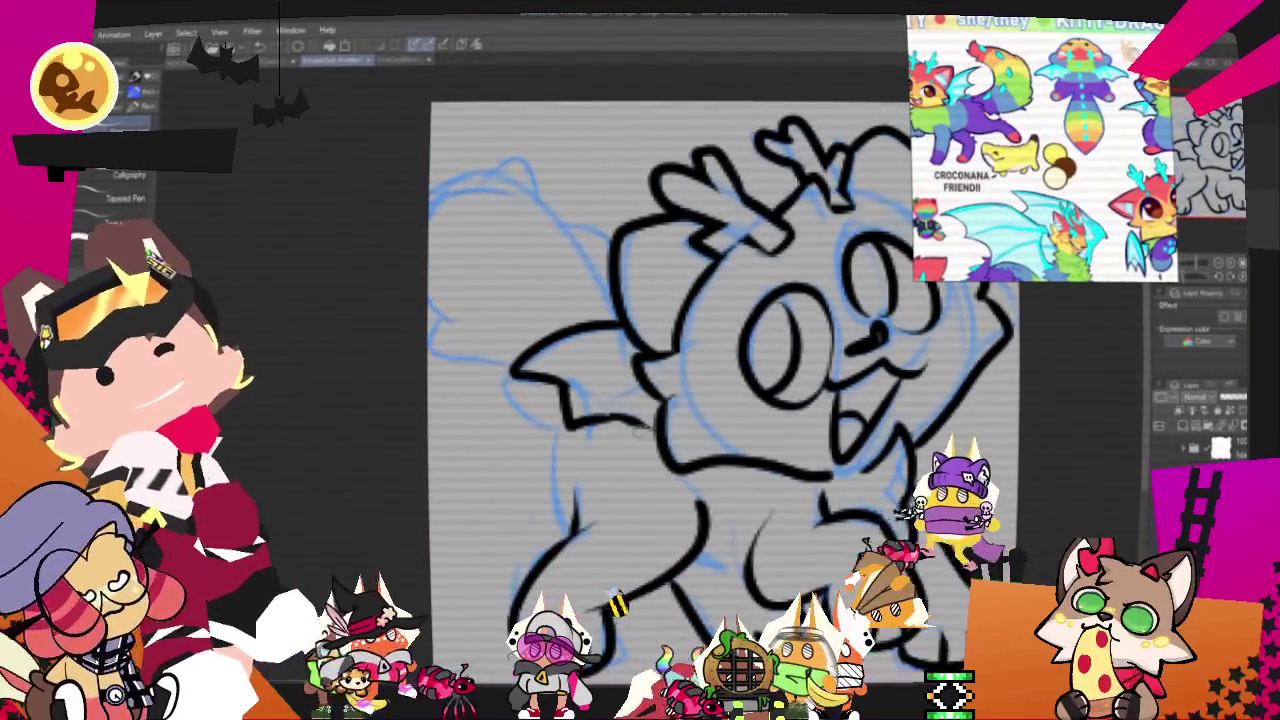
# - Ink a short left-cheek line, the ear outline and the fluffy left edge
pyautogui.moveTo(555, 237); pyautogui.dragTo(608, 238)
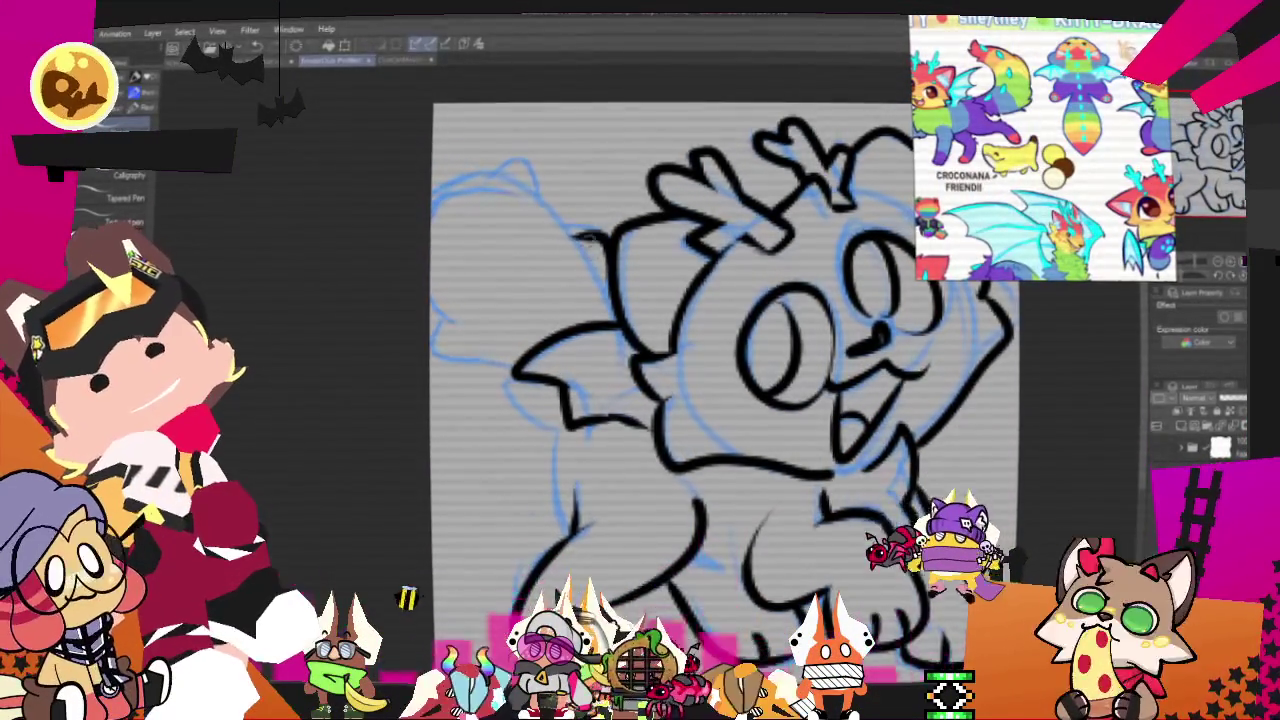
pyautogui.moveTo(538, 196); pyautogui.dragTo(435, 205)
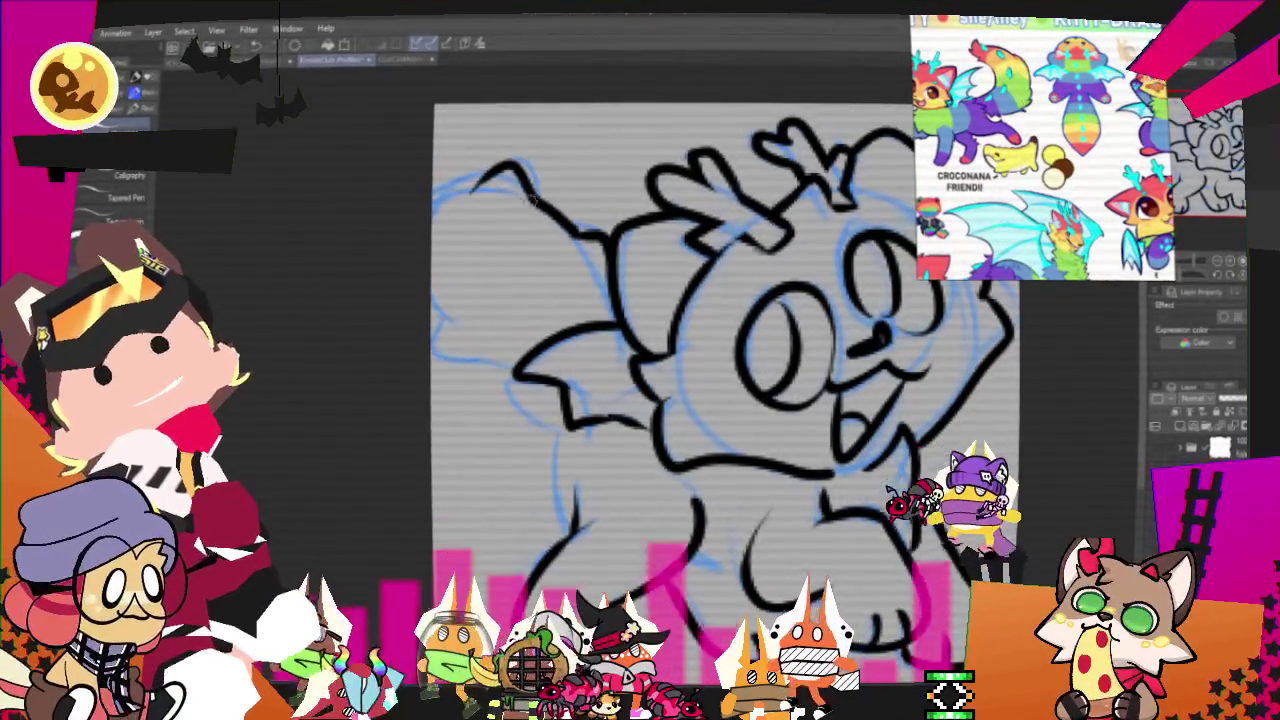
pyautogui.moveTo(434, 302); pyautogui.dragTo(456, 348)
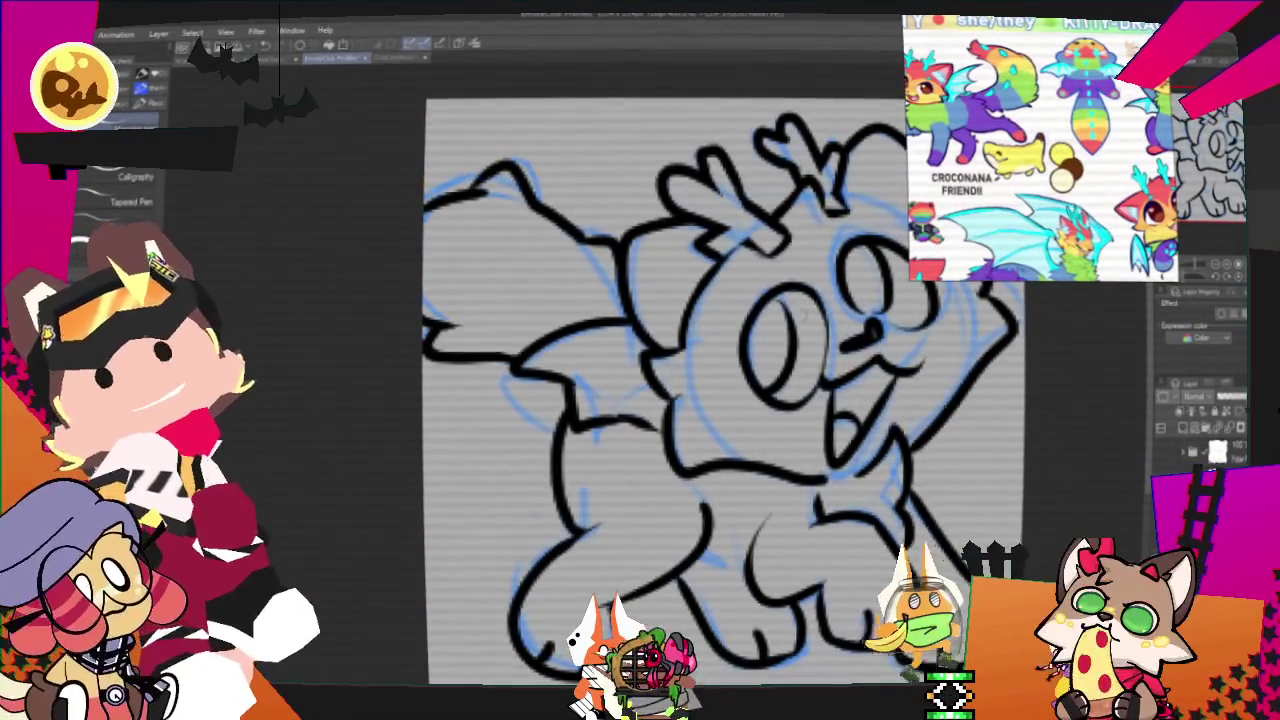
pyautogui.moveTo(720, 390)
pyautogui.mouseDown()
pyautogui.moveTo(666, 354)
pyautogui.moveTo(566, 379)
pyautogui.mouseUp()
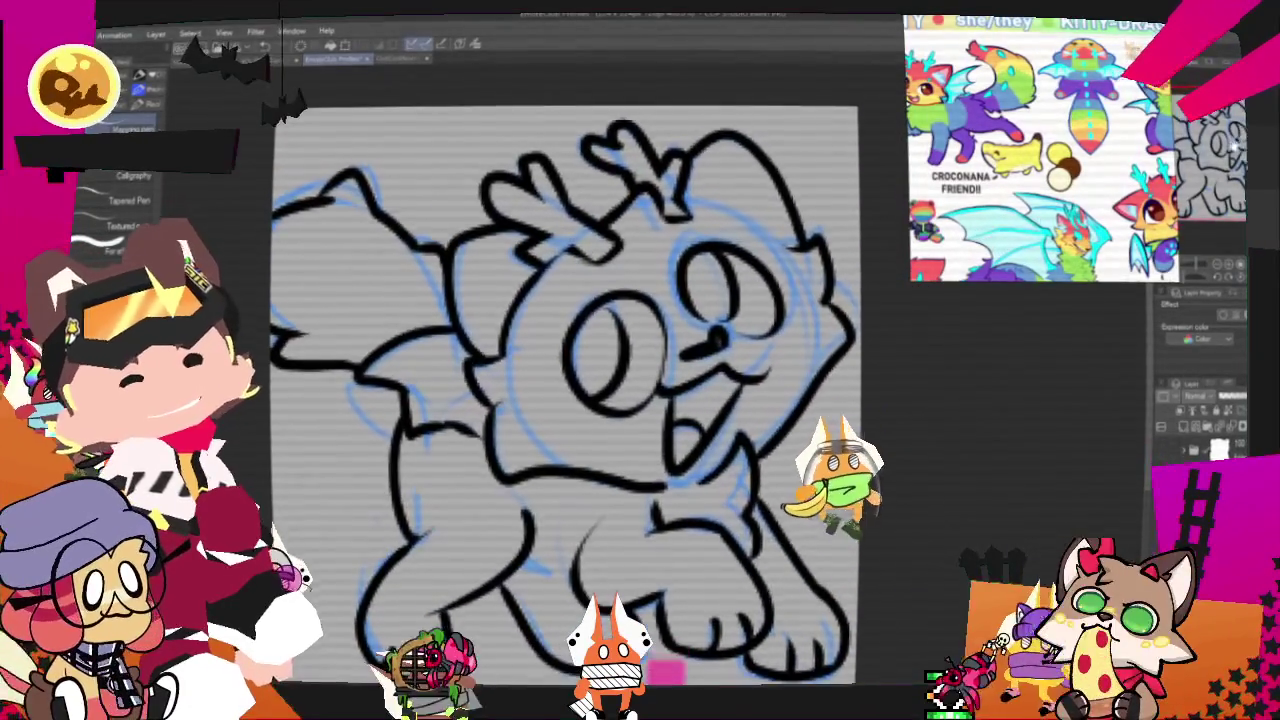
pyautogui.moveTo(566, 379)
pyautogui.mouseDown()
pyautogui.moveTo(606, 339)
pyautogui.moveTo(596, 363)
pyautogui.mouseUp()
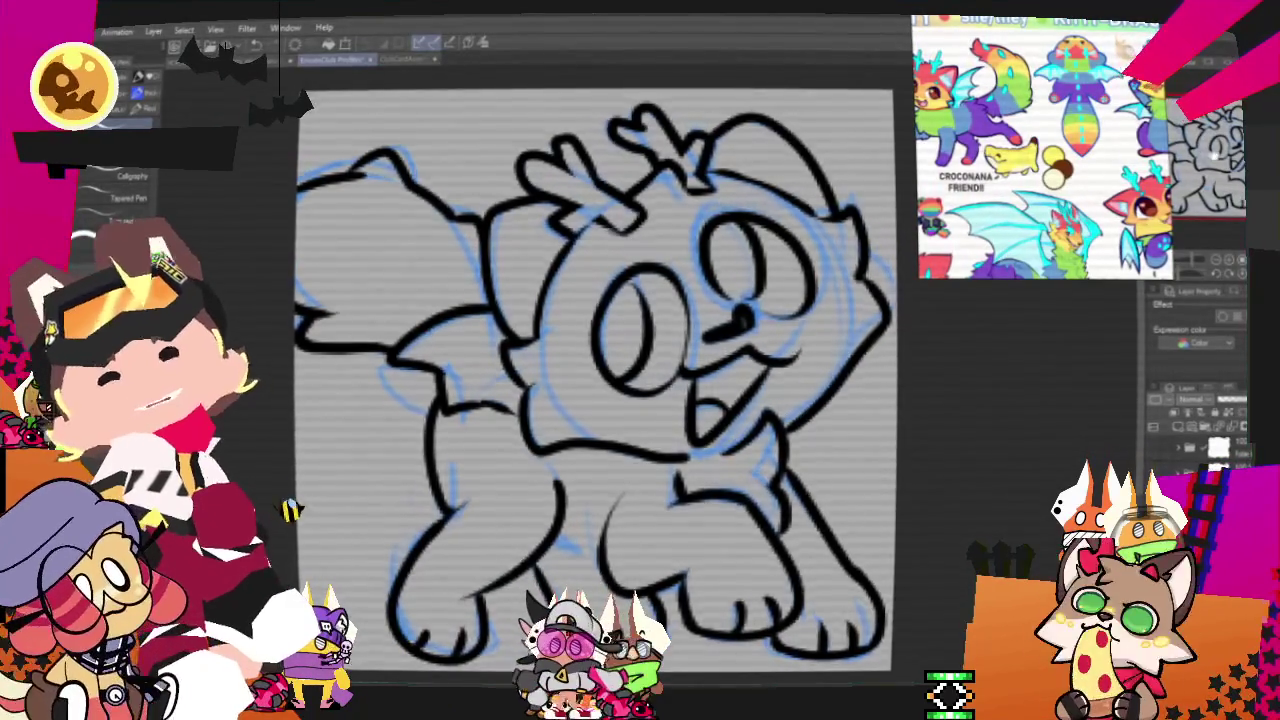
# - Confirm a transform on the lineart layer and hide the blue sketch layer
pyautogui.scroll(2, 600, 380)
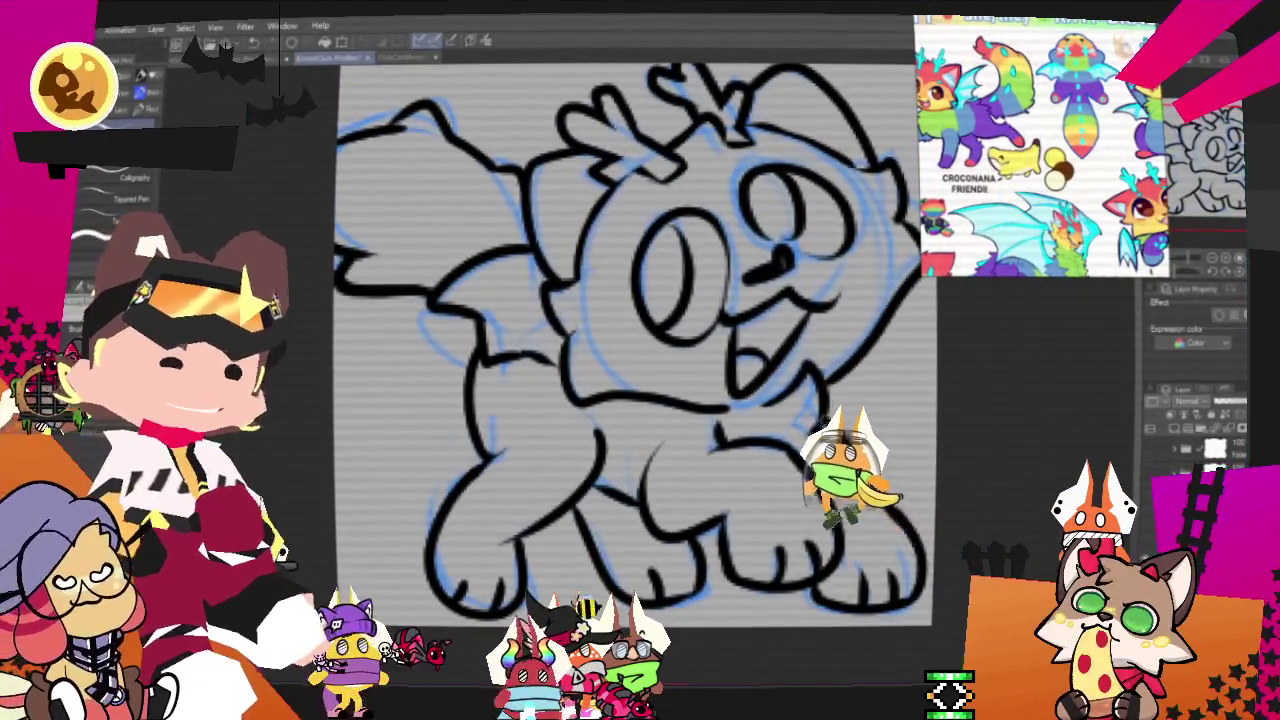
pyautogui.hscroll(2, 636, 345)
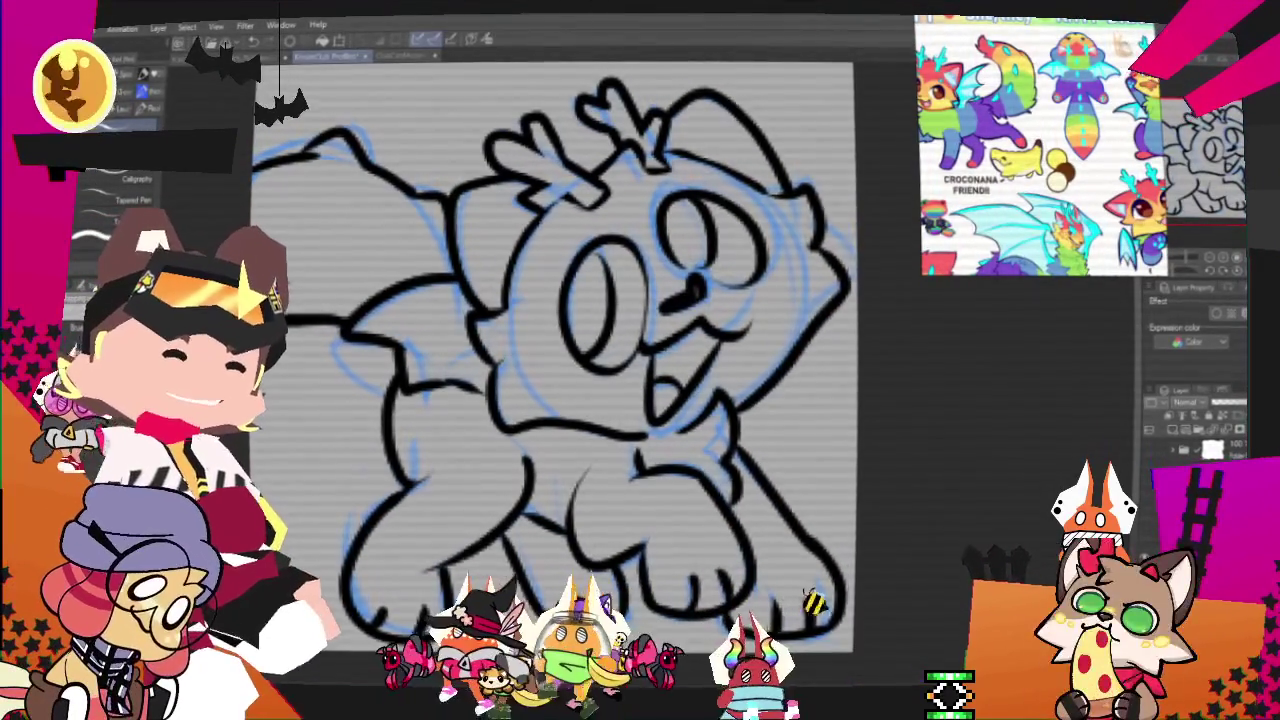
pyautogui.scroll(-2, 555, 380)
pyautogui.scroll(-1, 555, 380)
pyautogui.hscroll(-1, 555, 390)
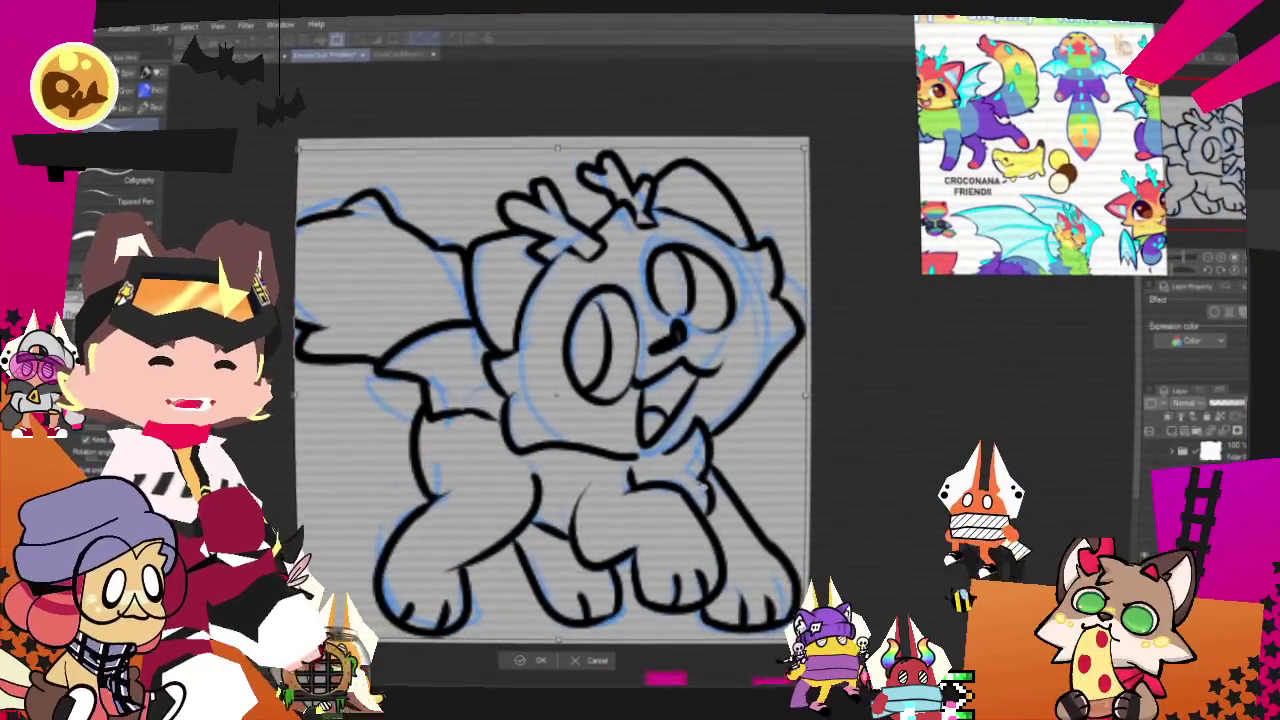
pyautogui.hotkey('ctrl', 't')
pyautogui.click(578, 663)
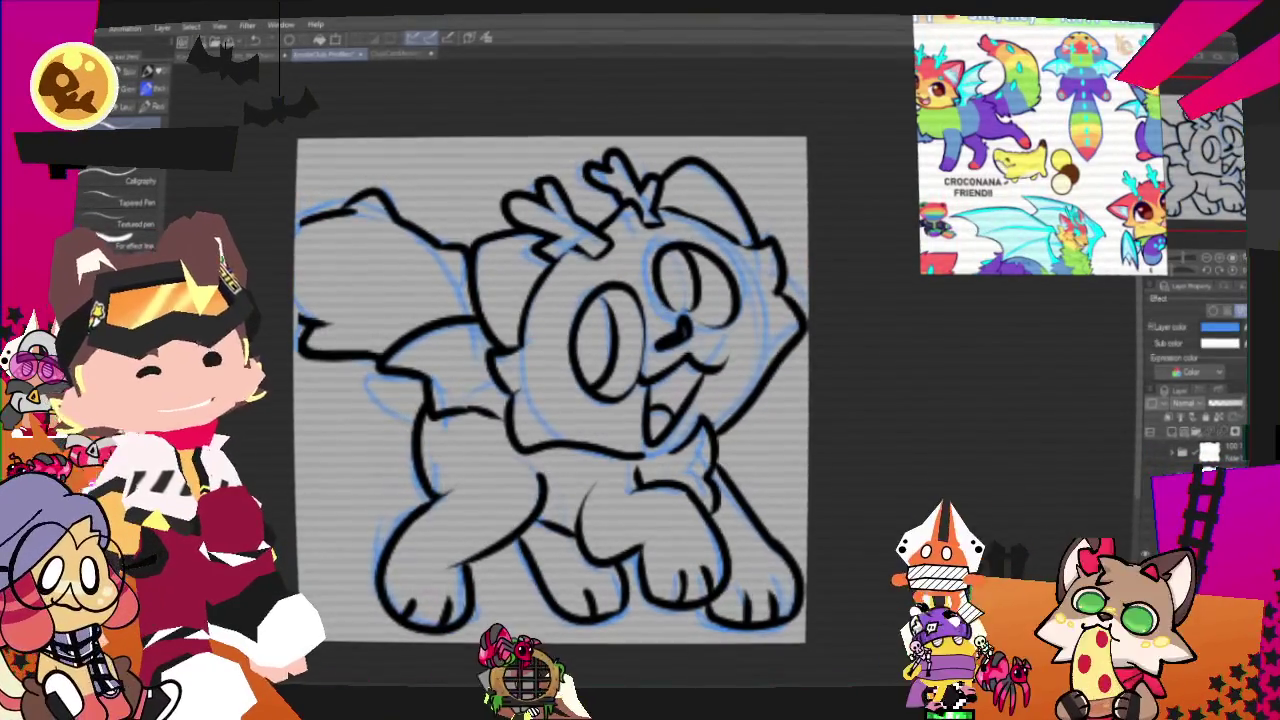
pyautogui.press('Delete')
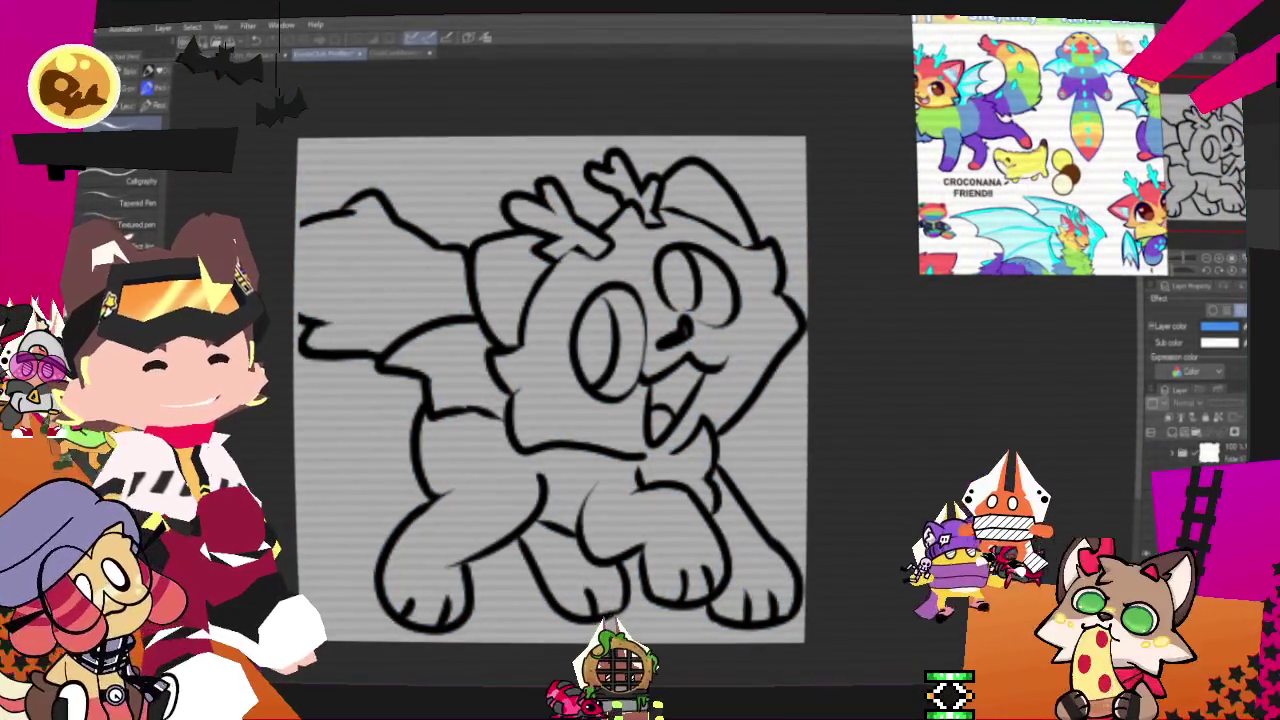
pyautogui.click(1028, 76)
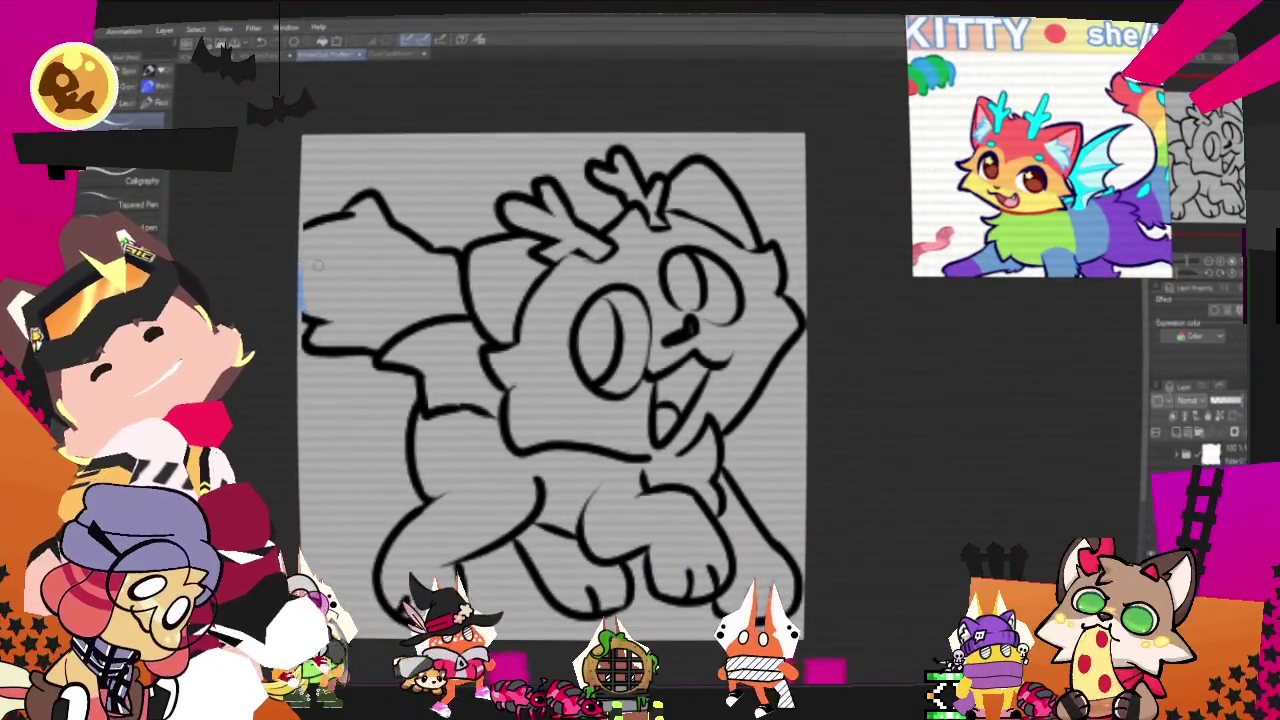
# - Fill the dog's body flat blue and draw a red guide line across the face
pyautogui.press('e')
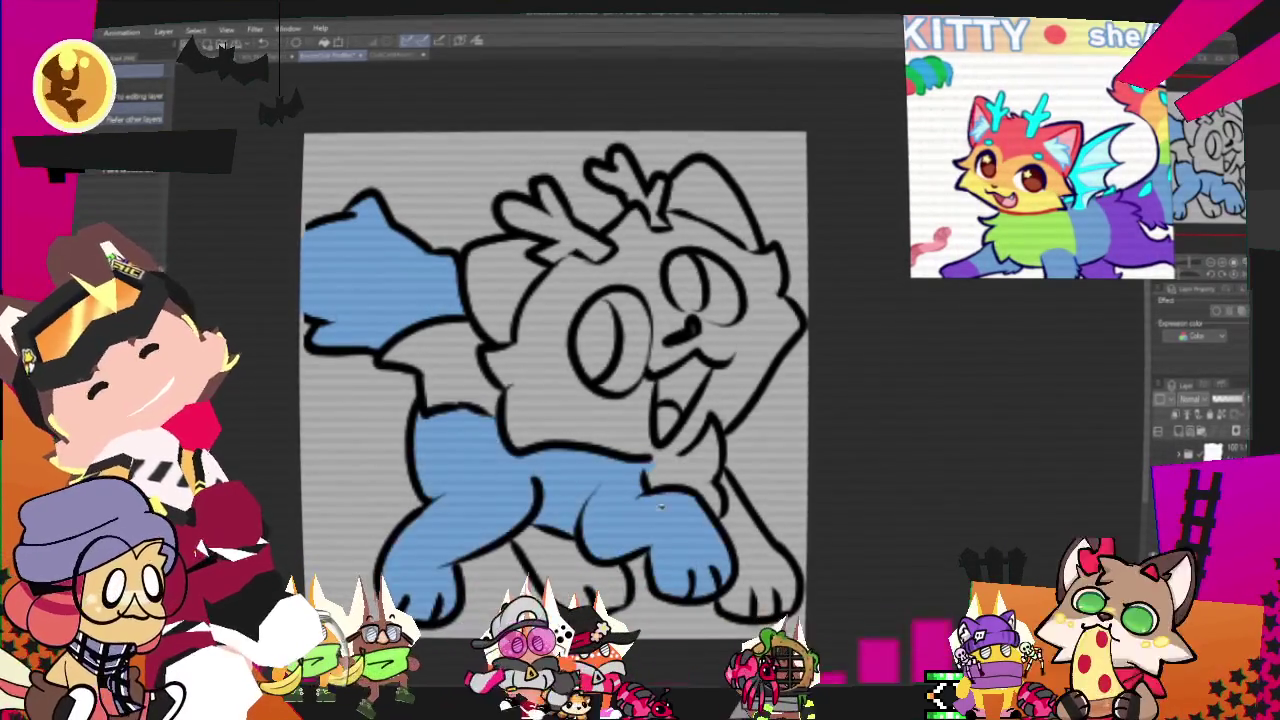
pyautogui.click(522, 335)
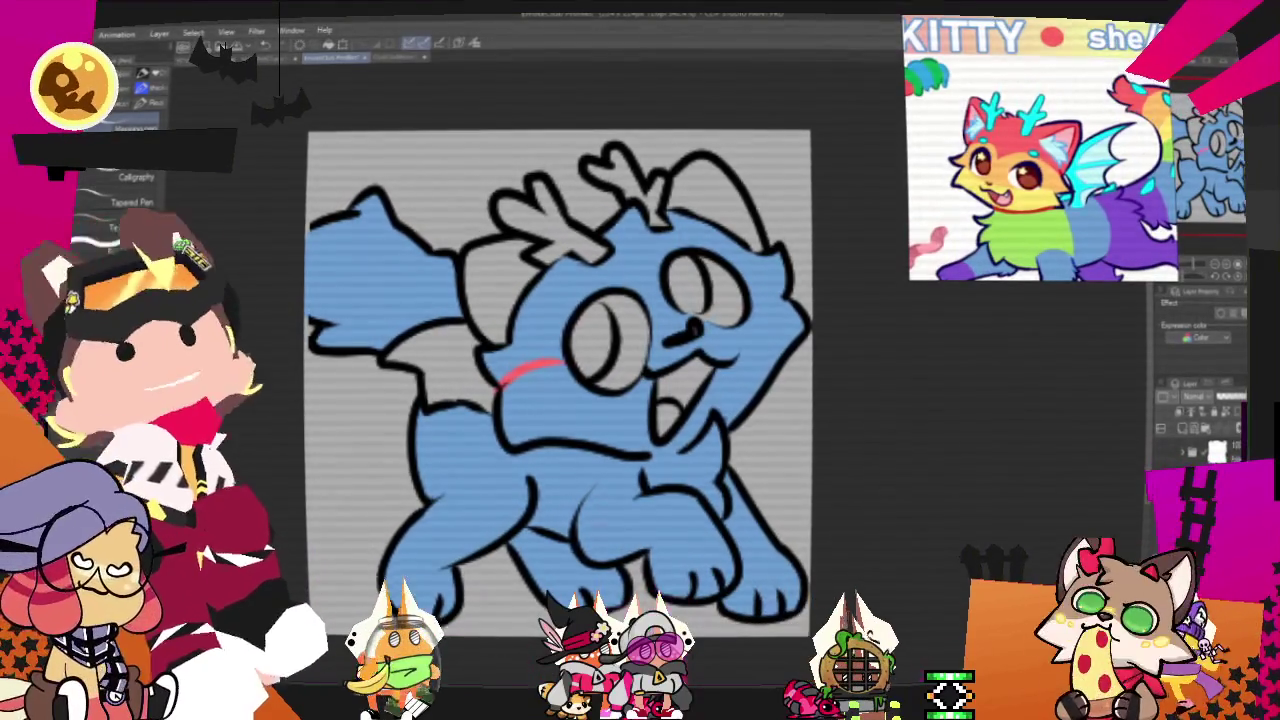
pyautogui.moveTo(535, 333); pyautogui.dragTo(590, 293)
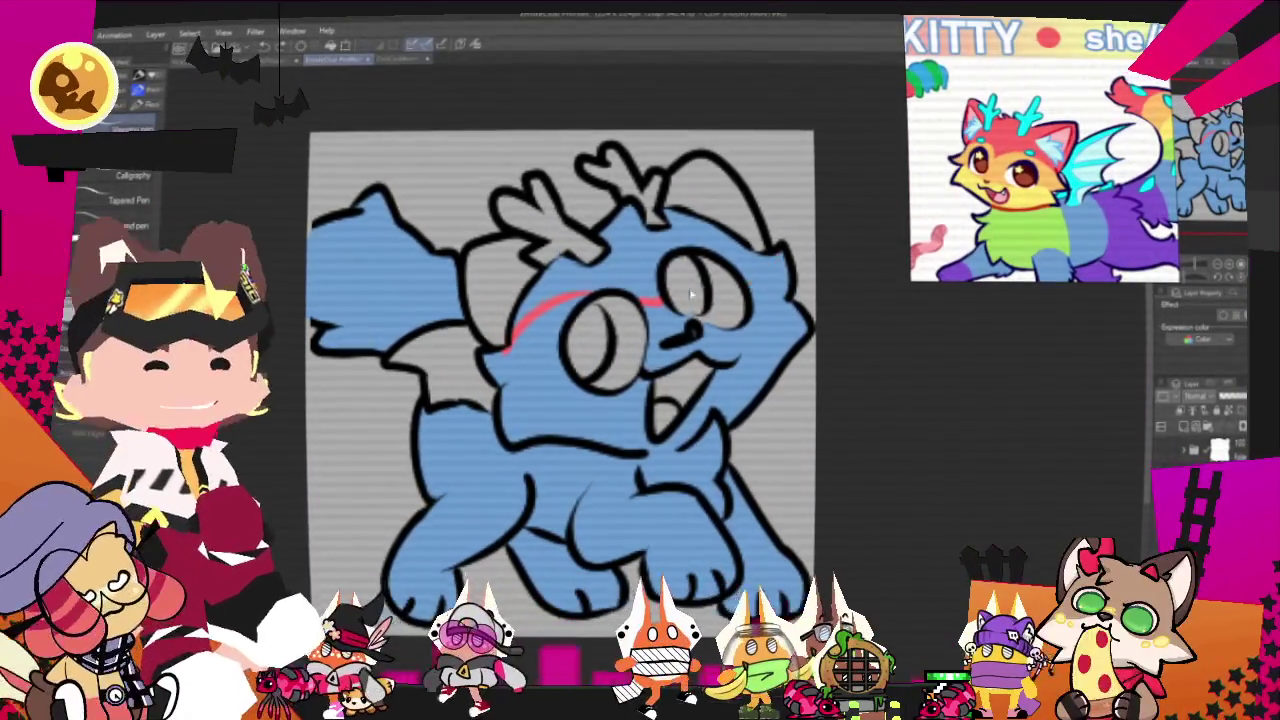
pyautogui.hotkey('ctrl', 'z')
pyautogui.moveTo(500, 380)
pyautogui.mouseDown()
pyautogui.moveTo(600, 310)
pyautogui.moveTo(785, 255)
pyautogui.mouseUp()
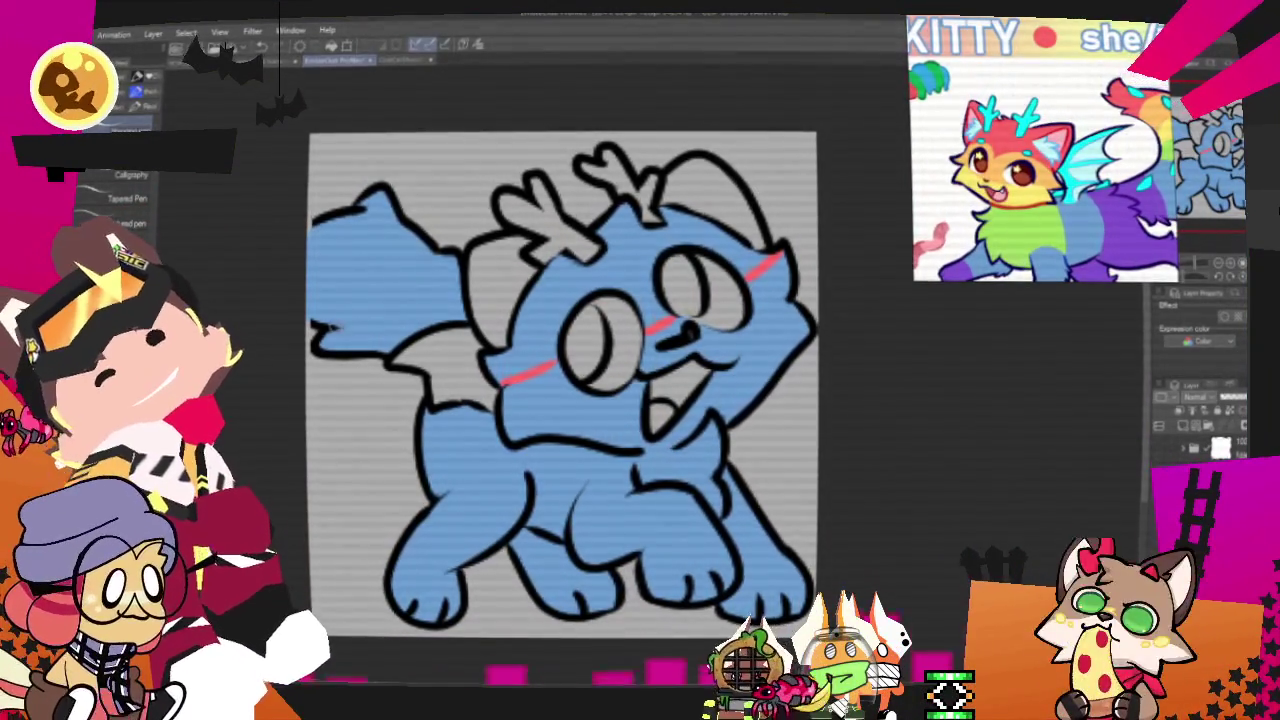
pyautogui.hotkey('ctrl', 'z')
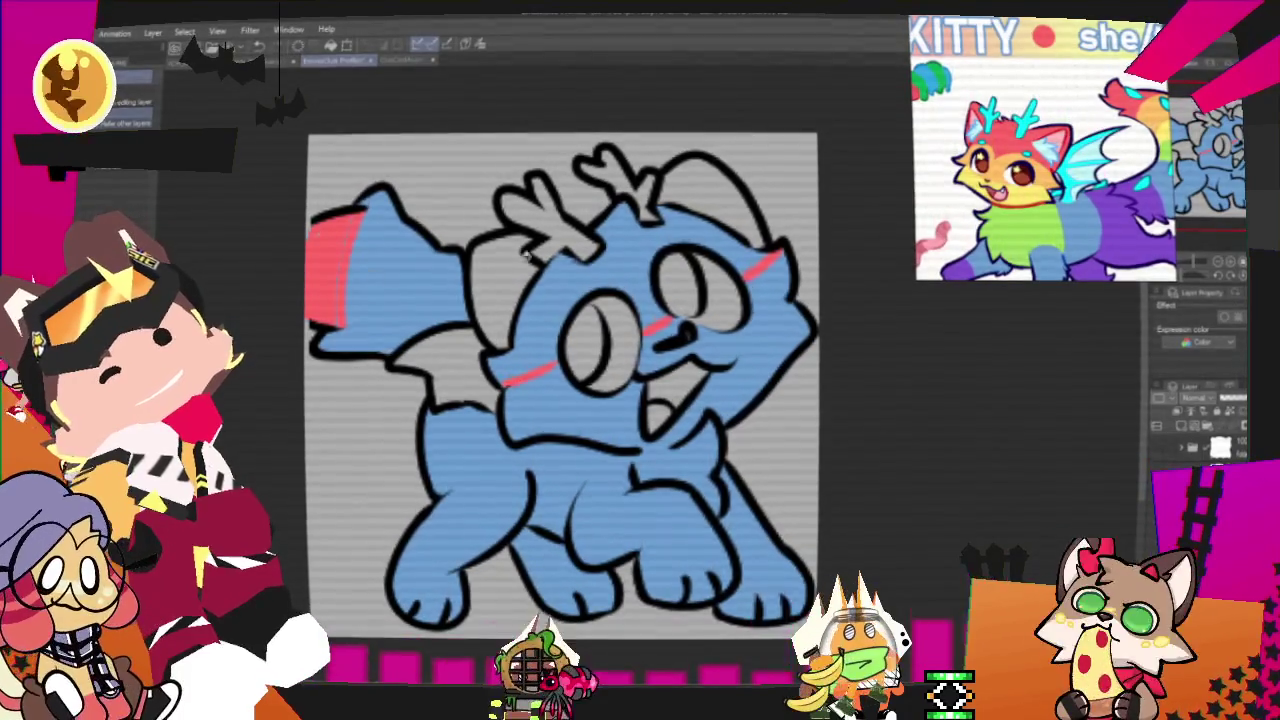
# - Fill the head above the red line red, paint an orange band below, and whiten the eyes
pyautogui.click(690, 215)
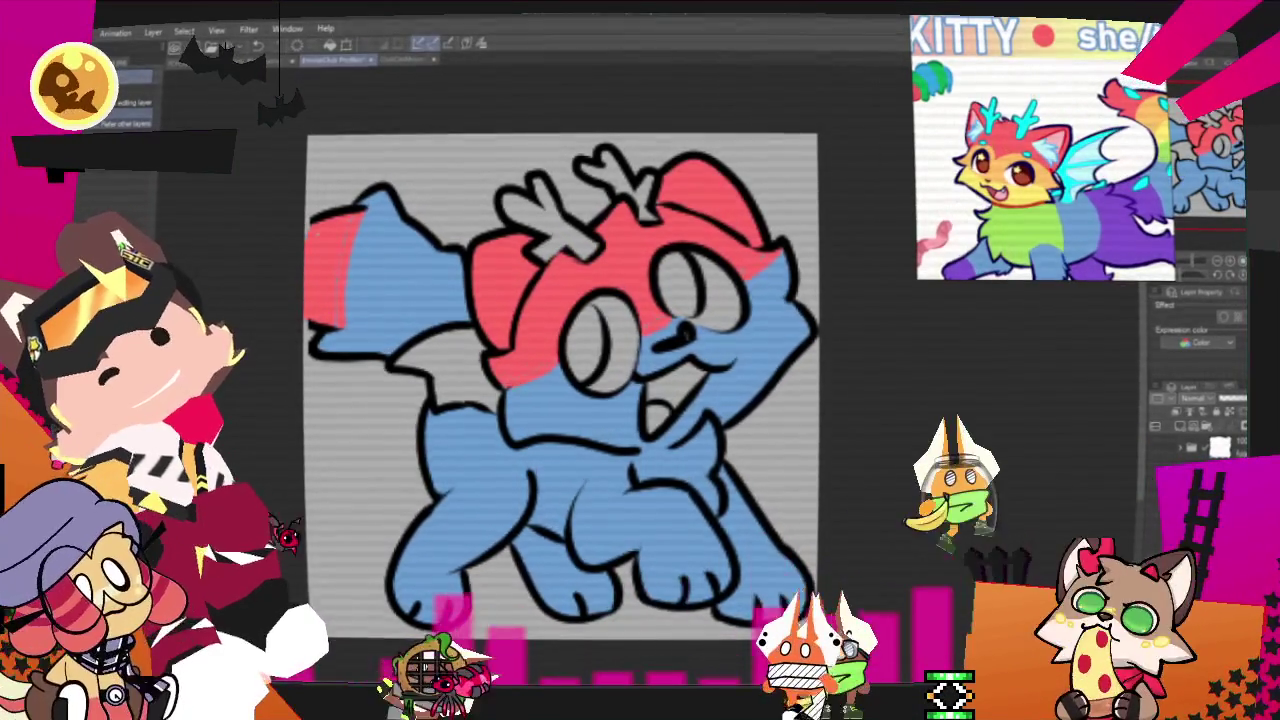
pyautogui.press('p')
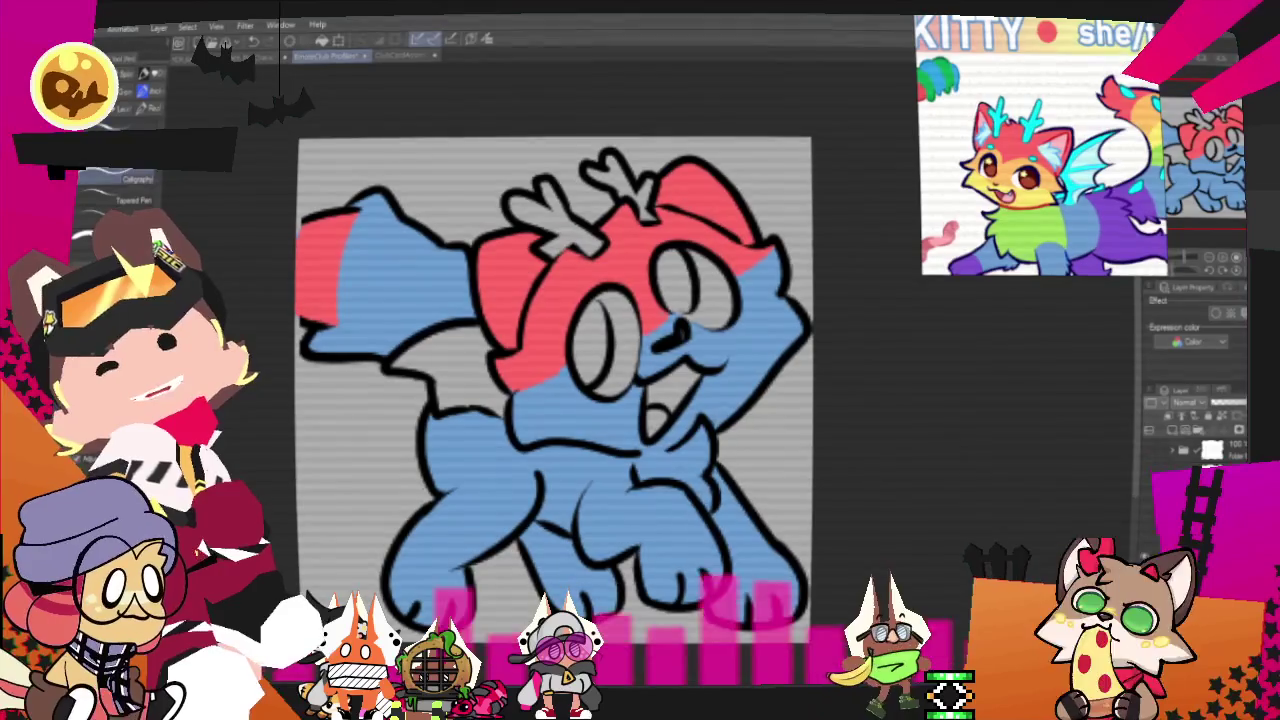
pyautogui.moveTo(508, 394); pyautogui.dragTo(568, 362)
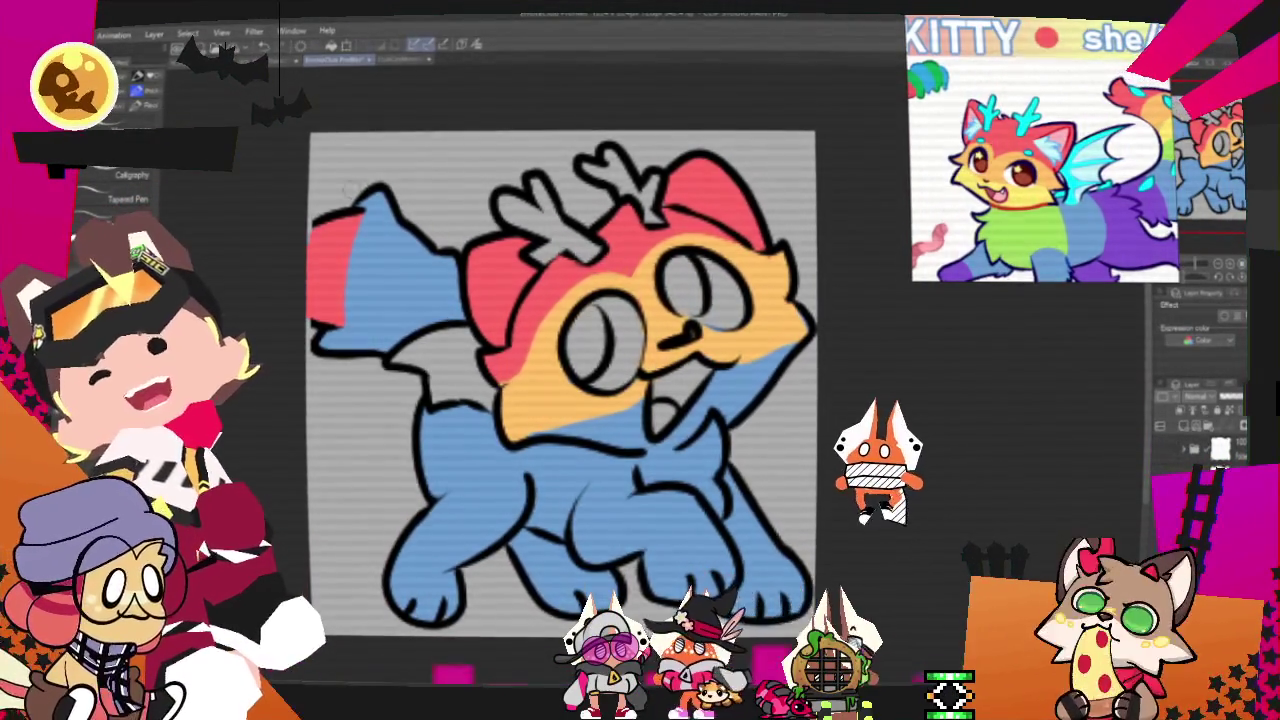
pyautogui.moveTo(618, 350); pyautogui.dragTo(622, 335)
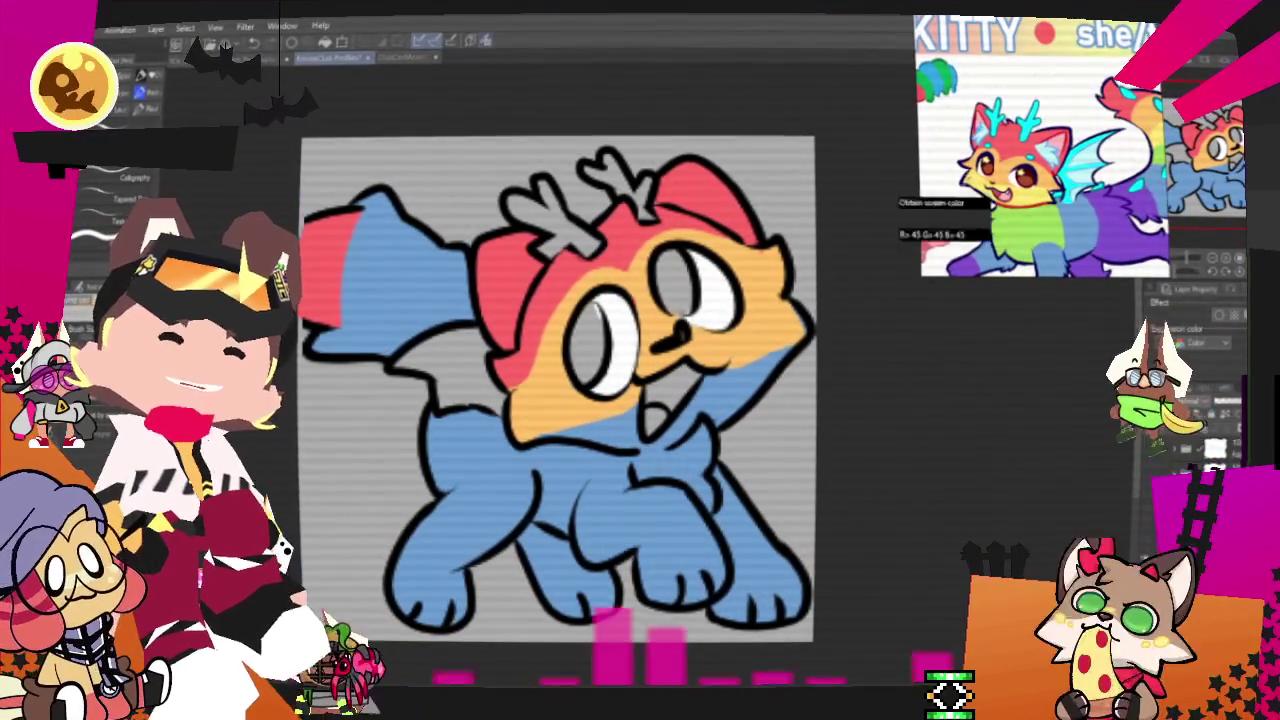
# - Paint a dark red pupil in the eye and zoom in on the eyes
pyautogui.click(593, 355)
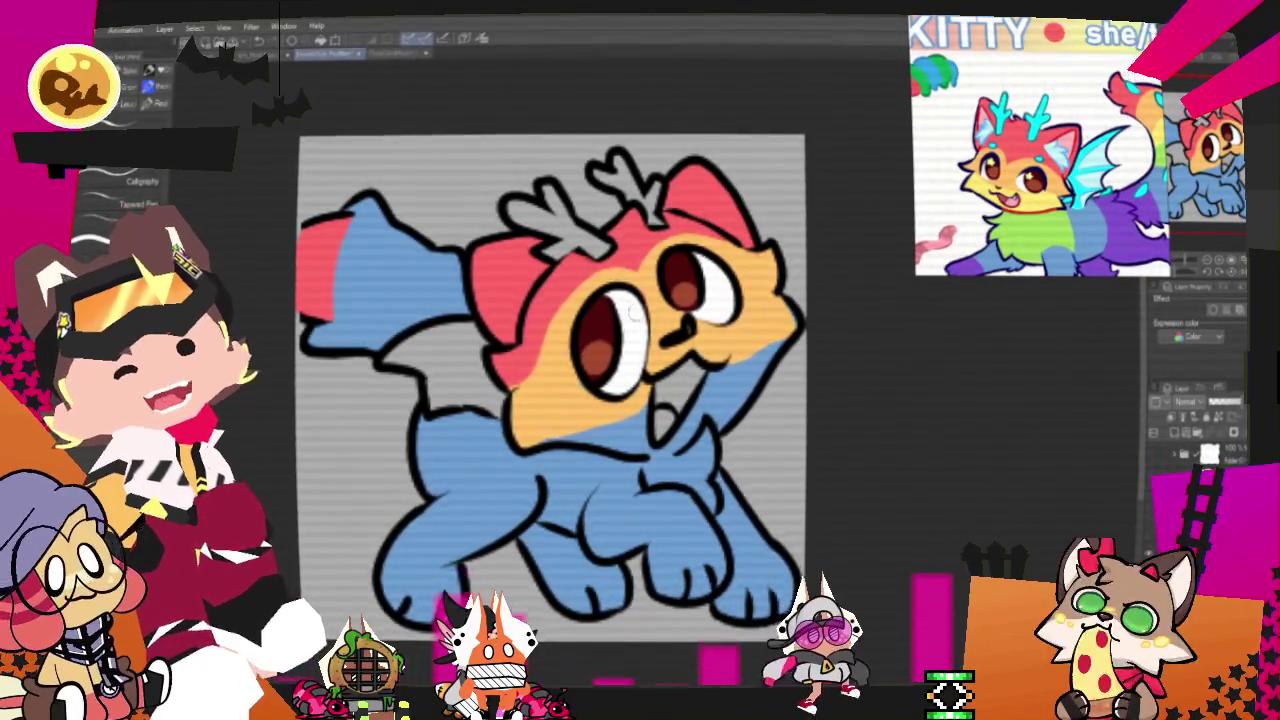
pyautogui.scroll(3, 628, 310)
pyautogui.scroll(3, 631, 310)
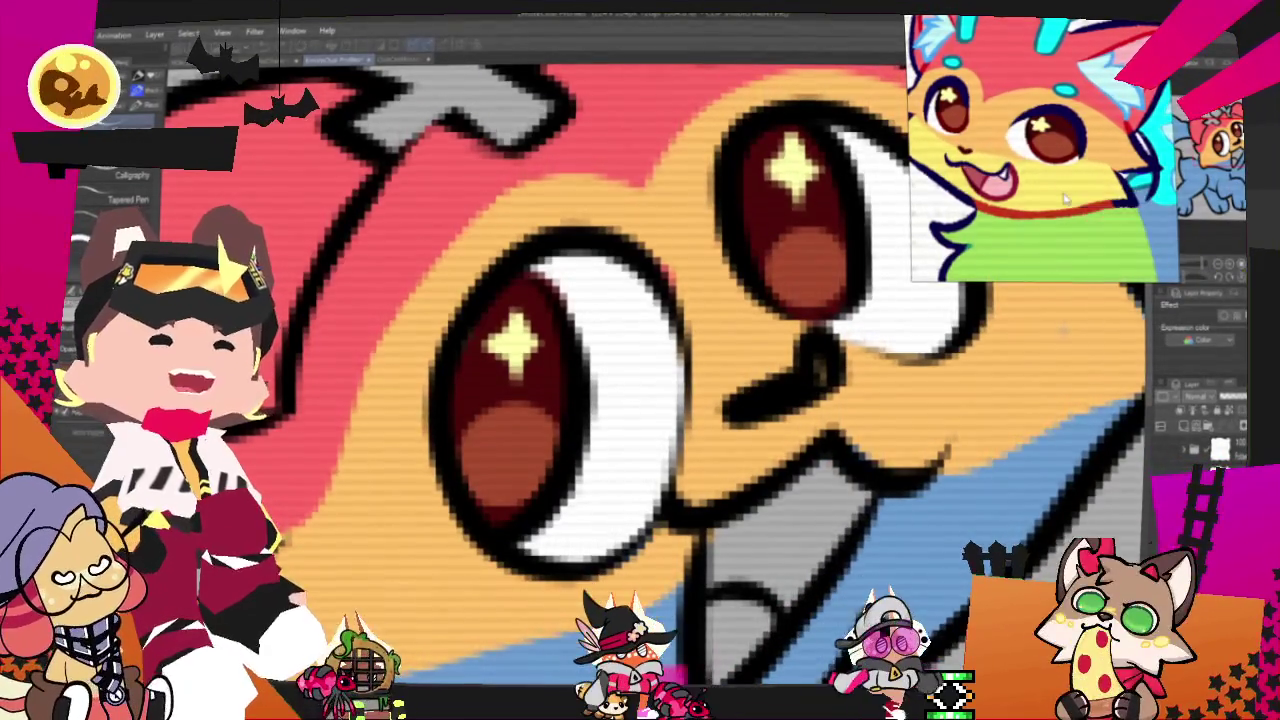
# - Fit the whole character in view, then pan to show the lower body and paws
pyautogui.hotkey('ctrl', '0')
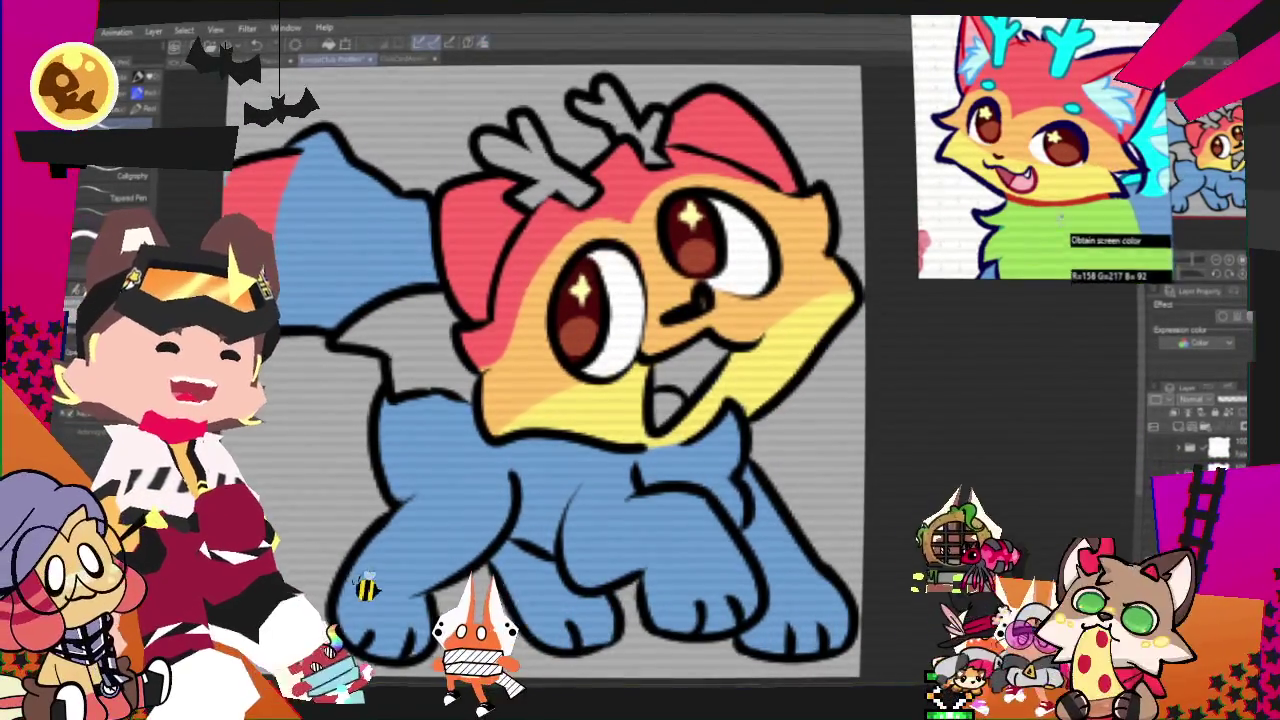
pyautogui.moveTo(950, 489); pyautogui.dragTo(915, 374)
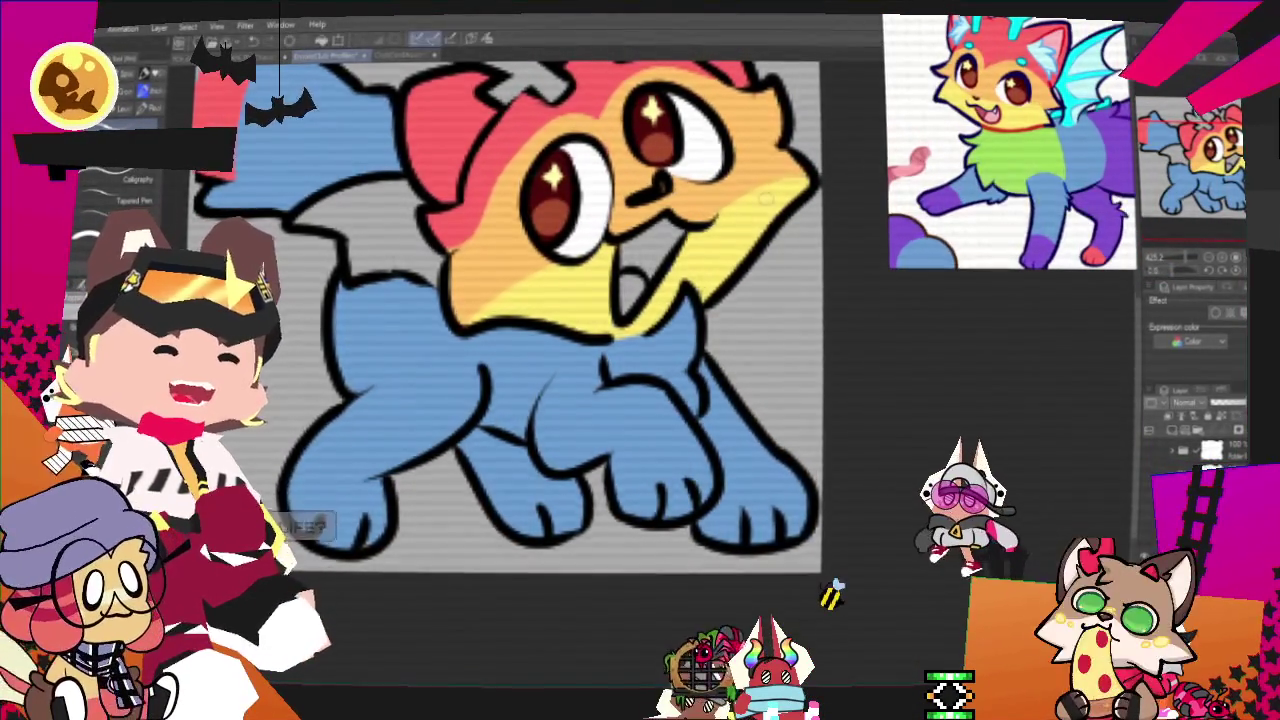
# - Scroll the canvas to frame the dog's chest below the yellow chin
pyautogui.scroll(2, 520, 320)
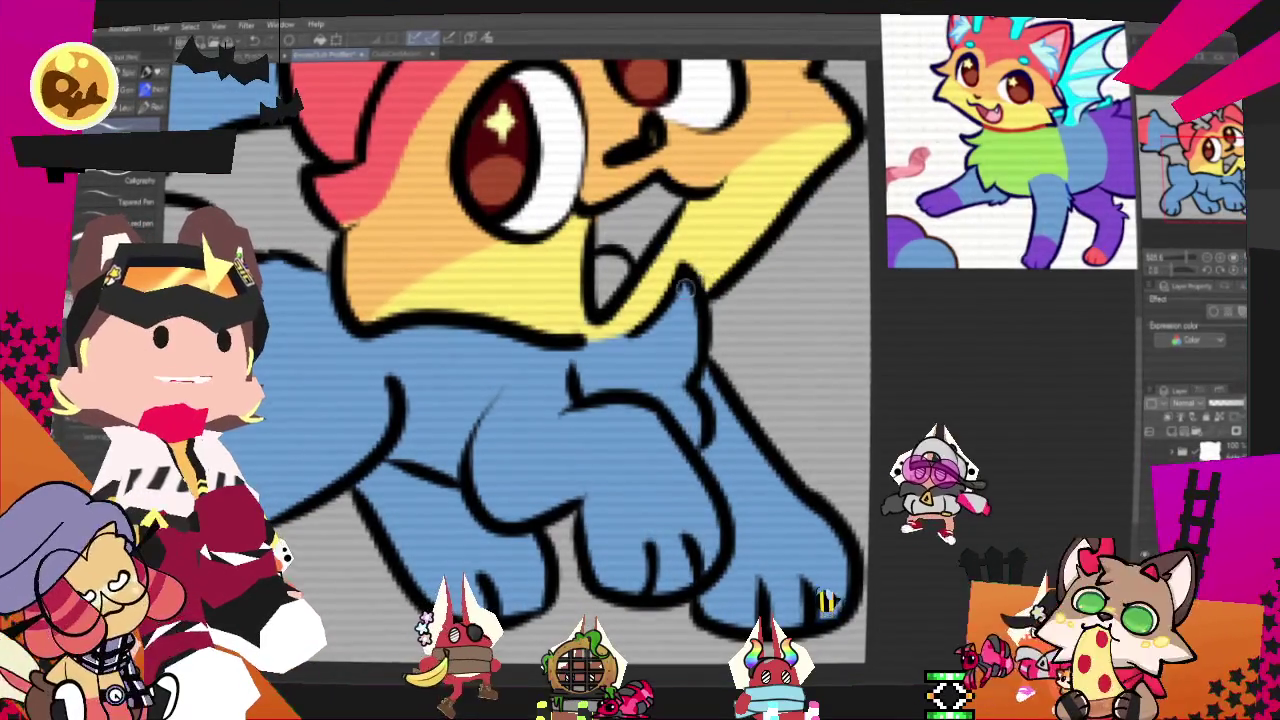
pyautogui.scroll(1, 686, 286)
pyautogui.scroll(1, 644, 358)
pyautogui.scroll(-1, 645, 358)
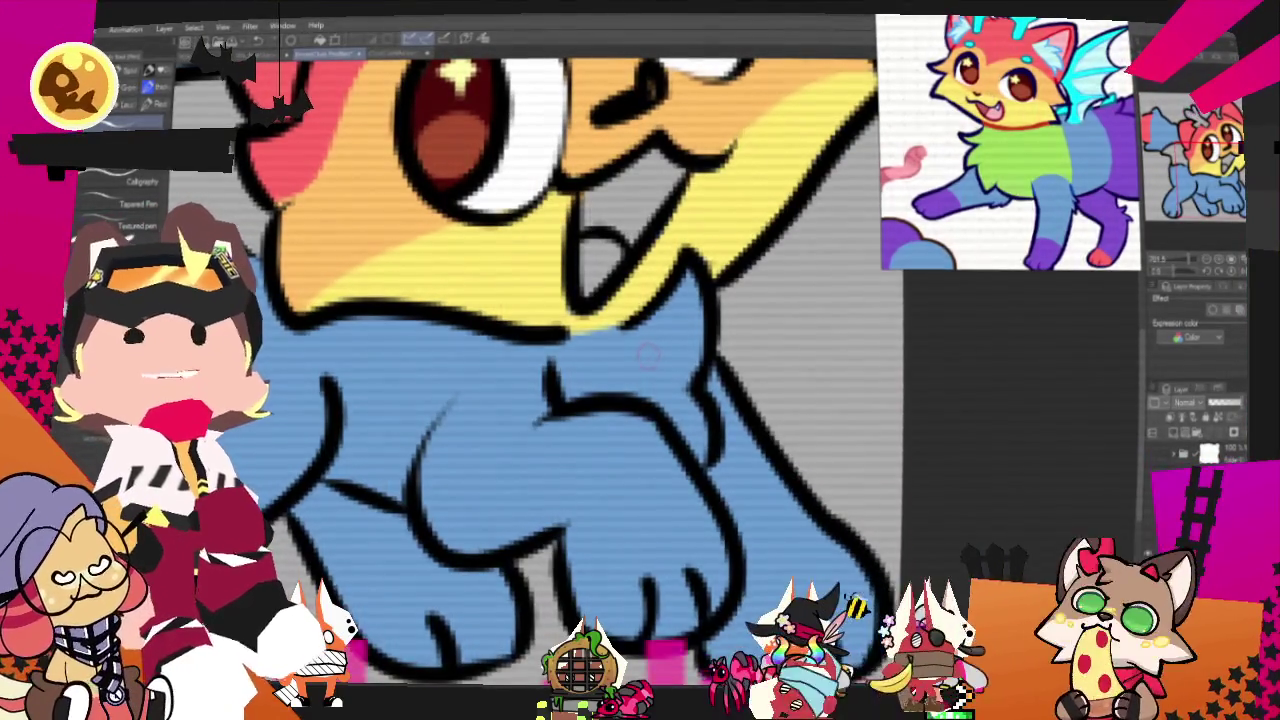
pyautogui.scroll(1, 560, 365)
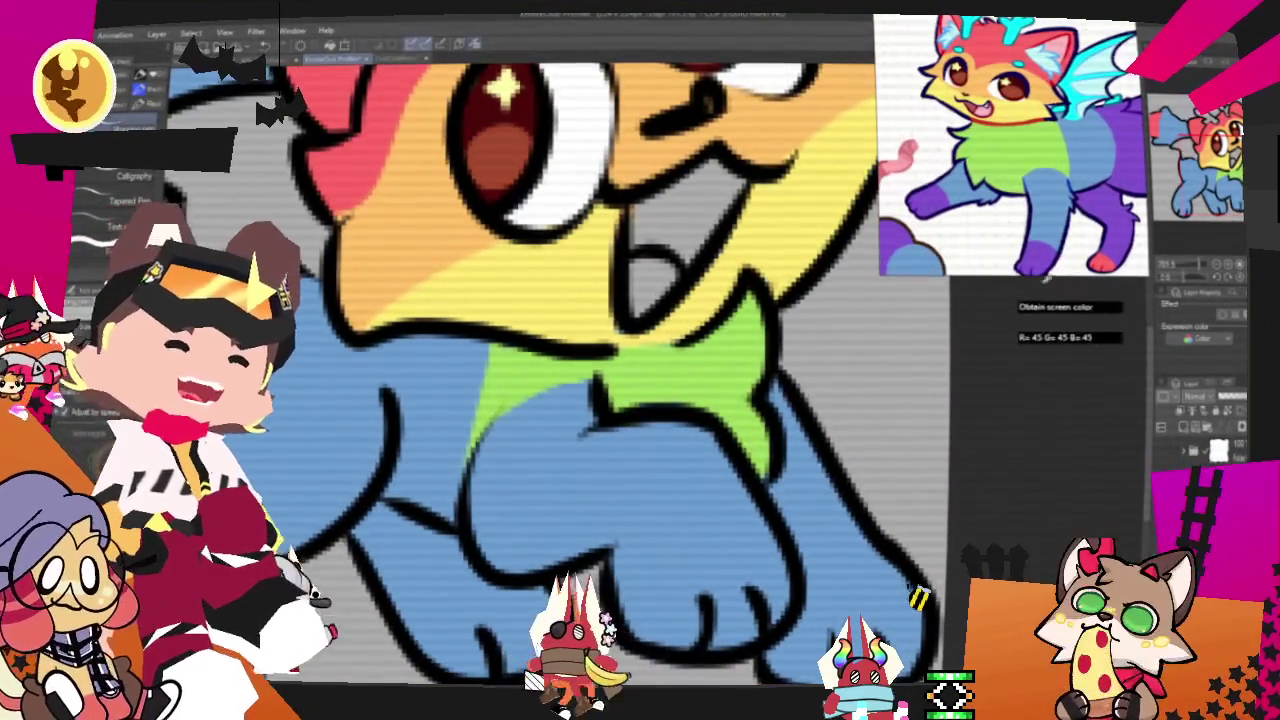
# - Fill the dog's front paw and back paw purple
pyautogui.scroll(-3, 560, 350)
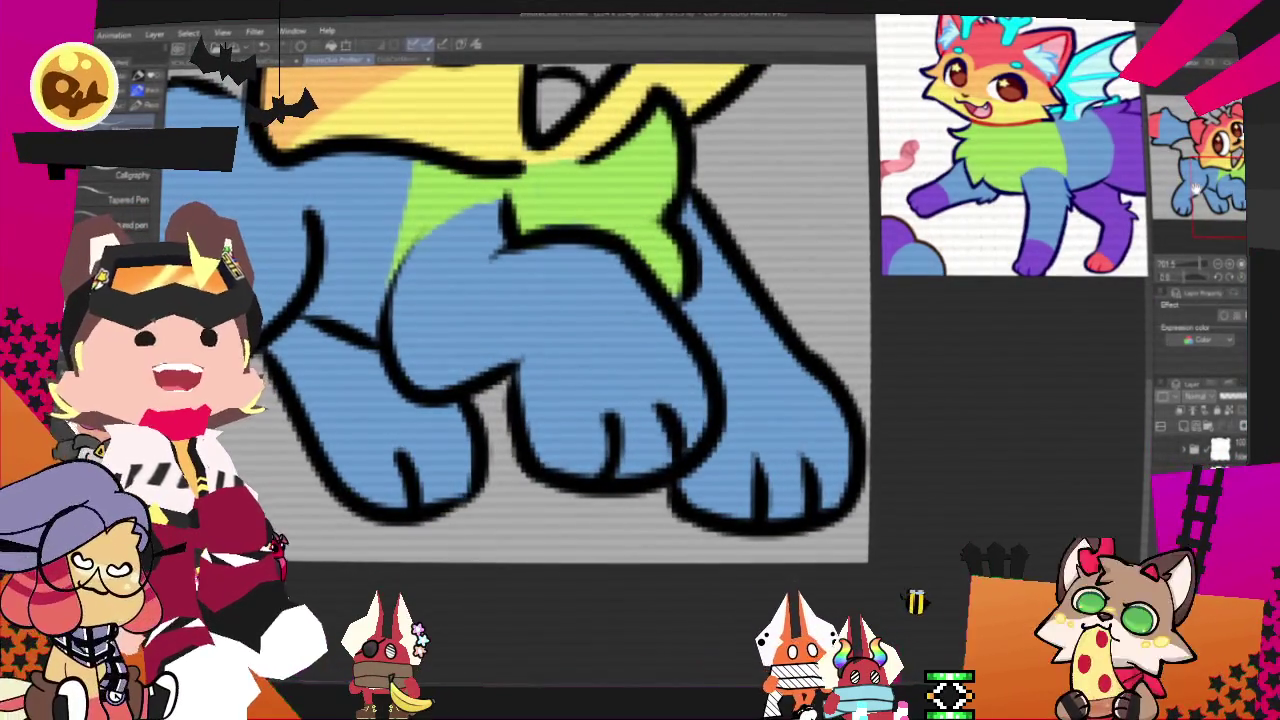
pyautogui.hscroll(-2, 560, 350)
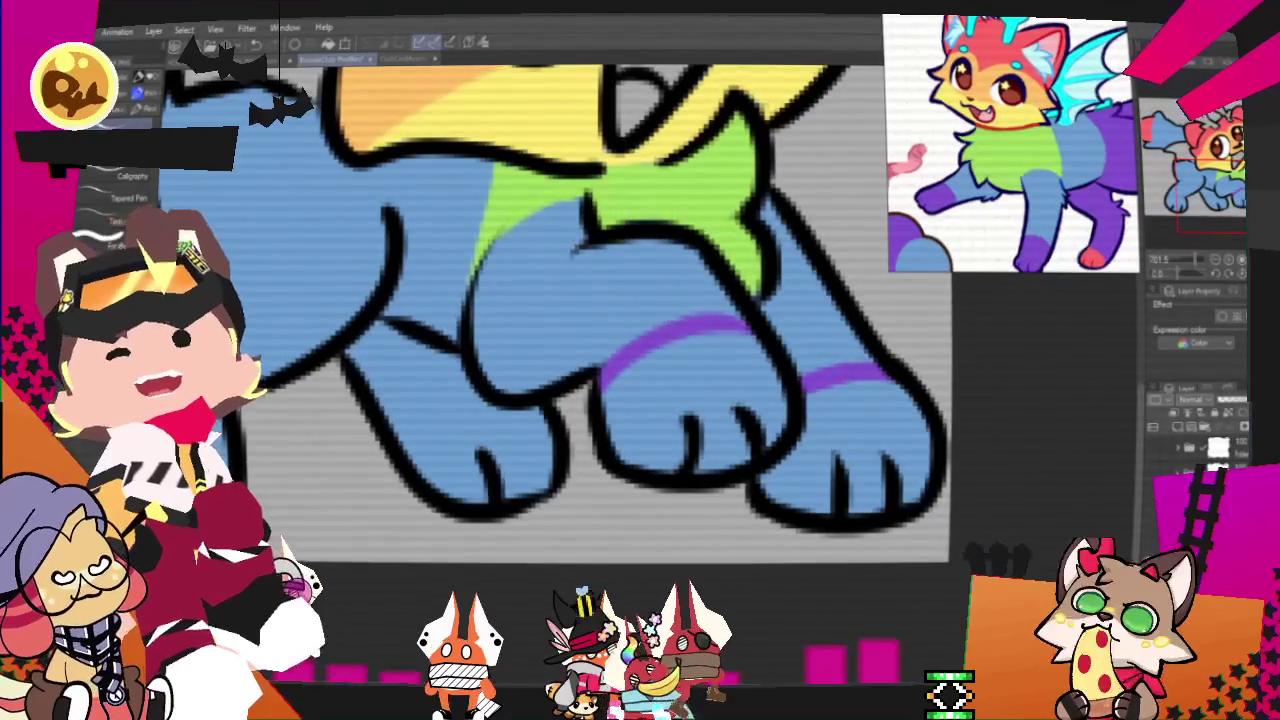
pyautogui.click(690, 390)
pyautogui.click(866, 425)
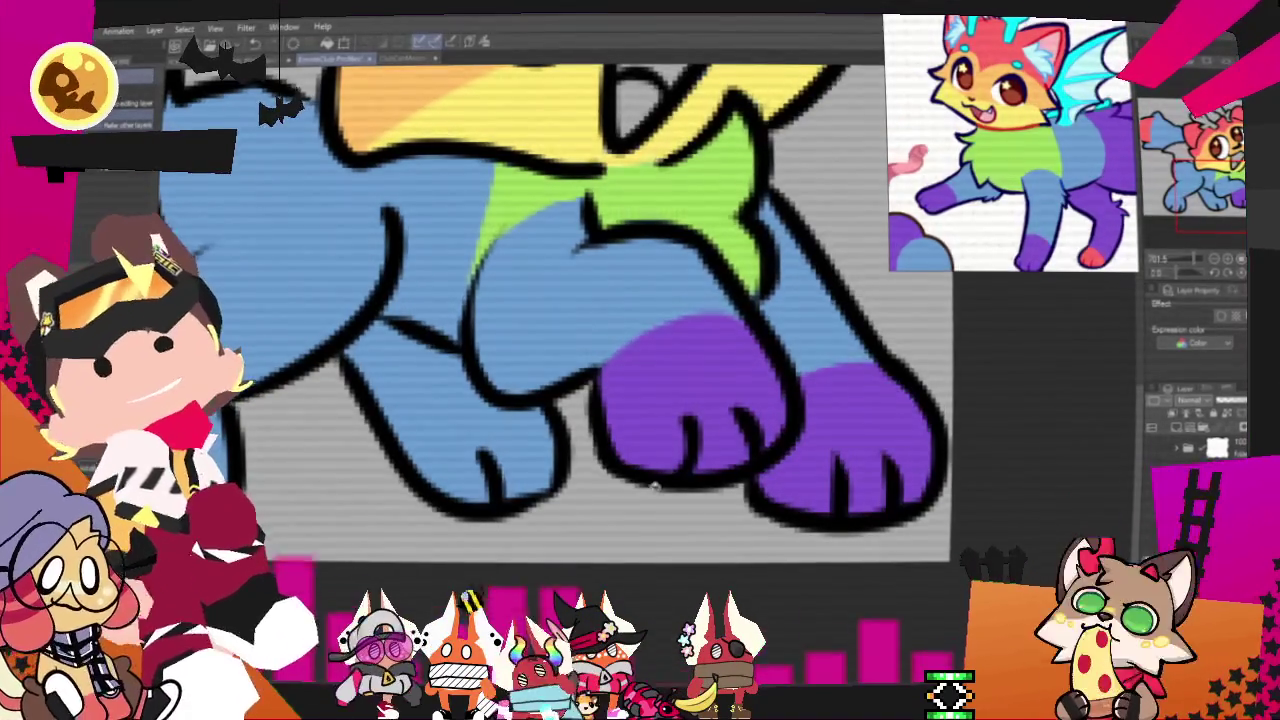
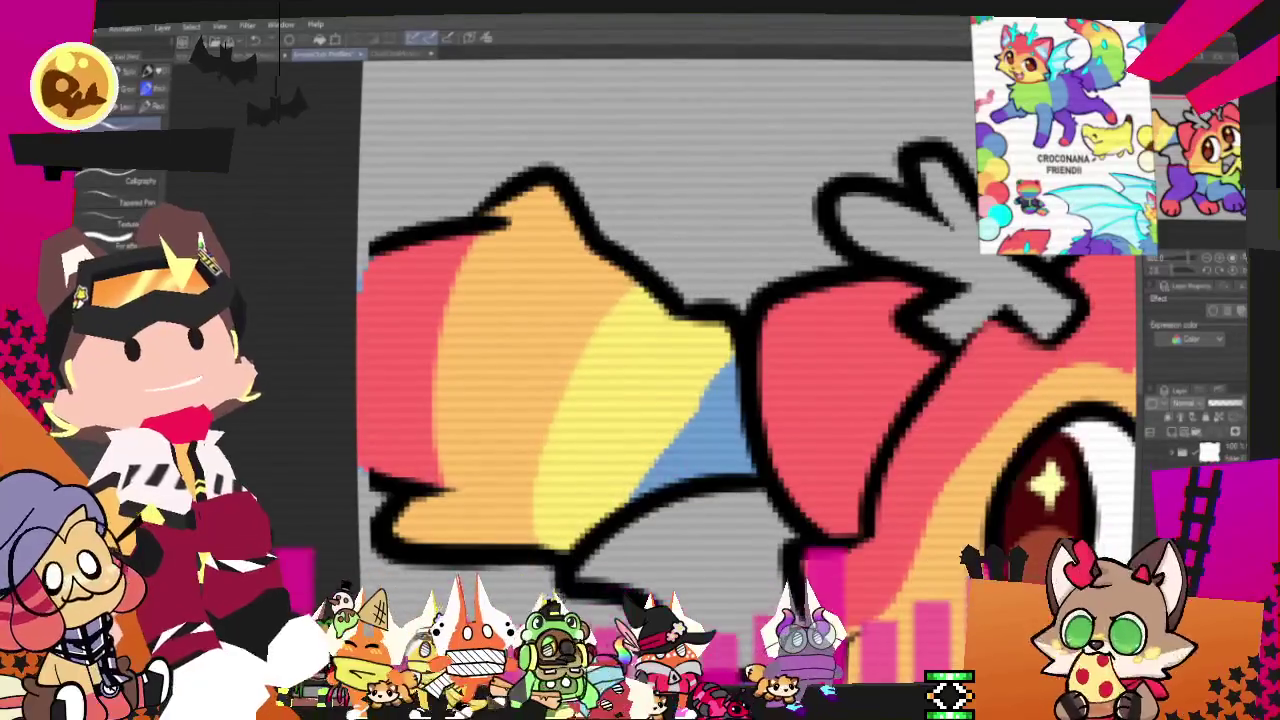
# - Widen the green body stripe and fill the grey gap beside the purple body with cyan
pyautogui.moveTo(650, 480); pyautogui.dragTo(740, 360)
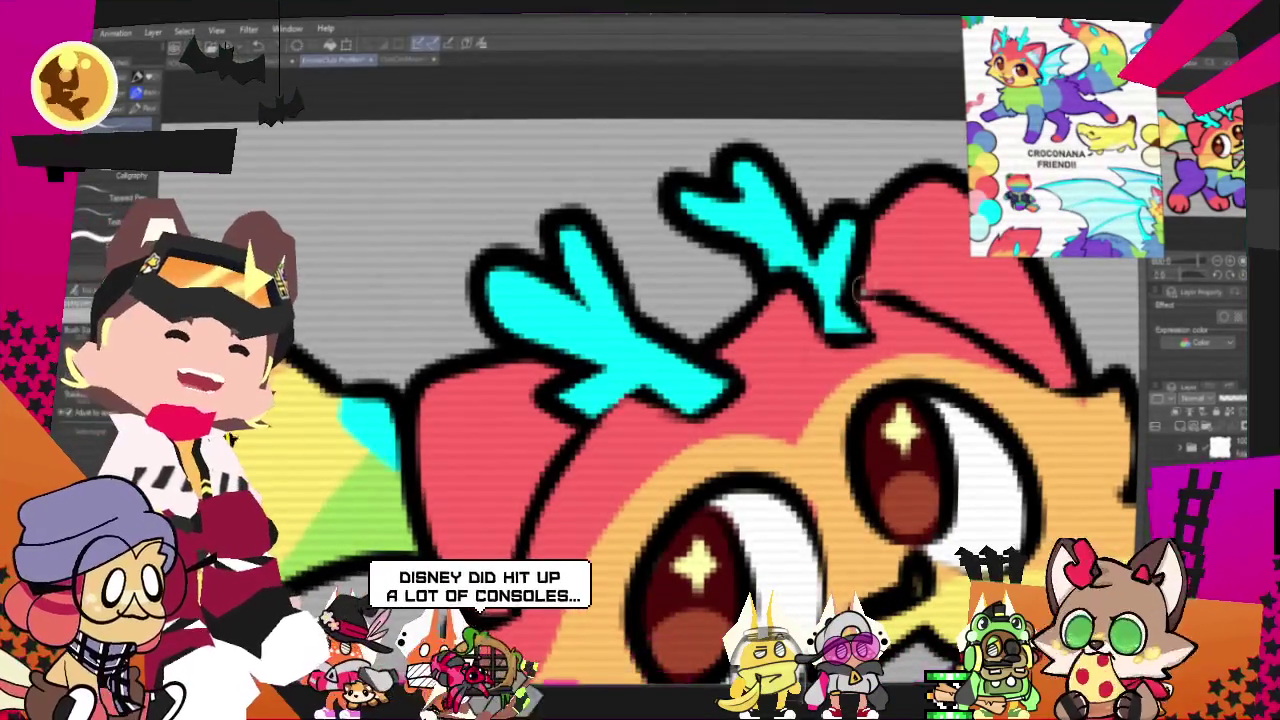
pyautogui.scroll(3, 700, 380)
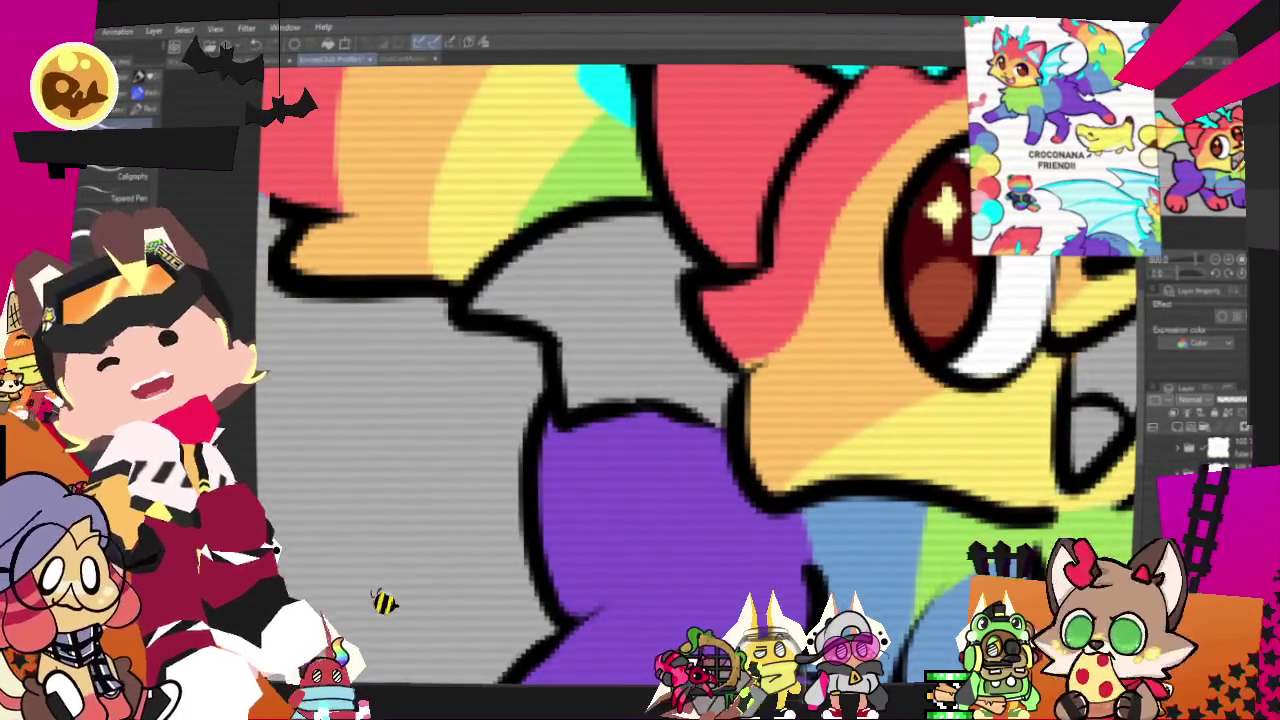
pyautogui.click(735, 392)
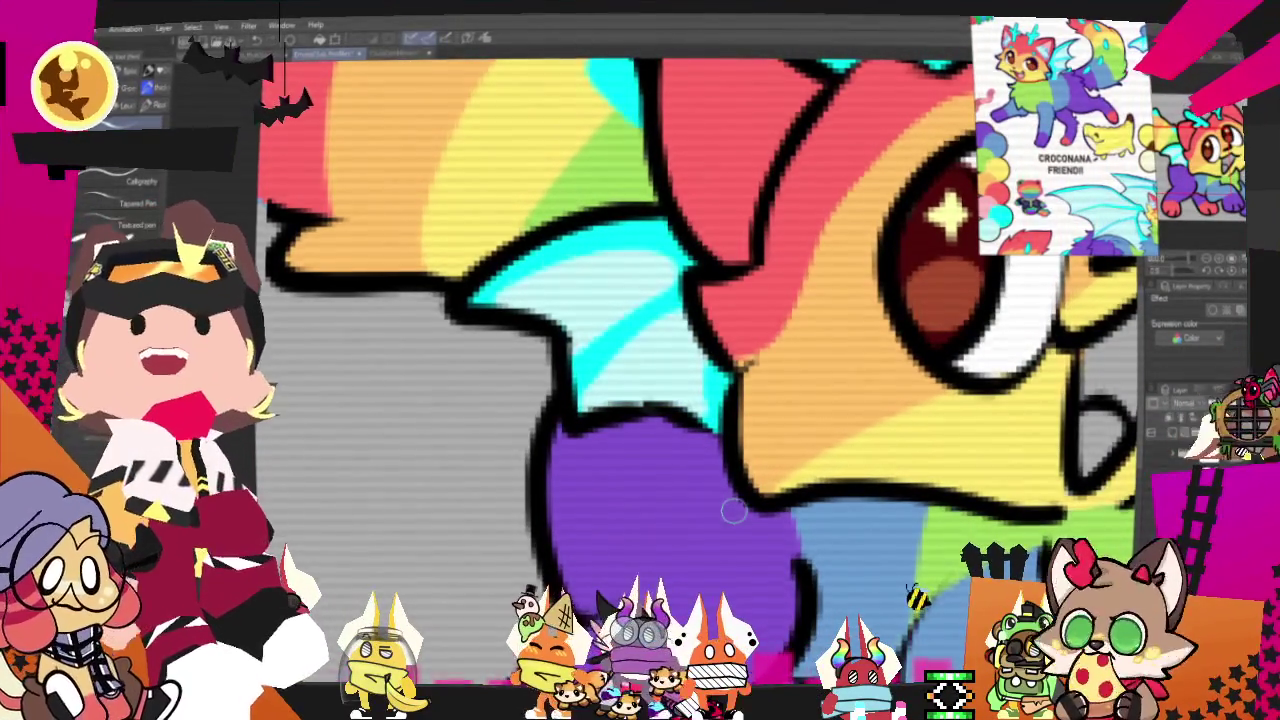
pyautogui.scroll(-2, 505, 562)
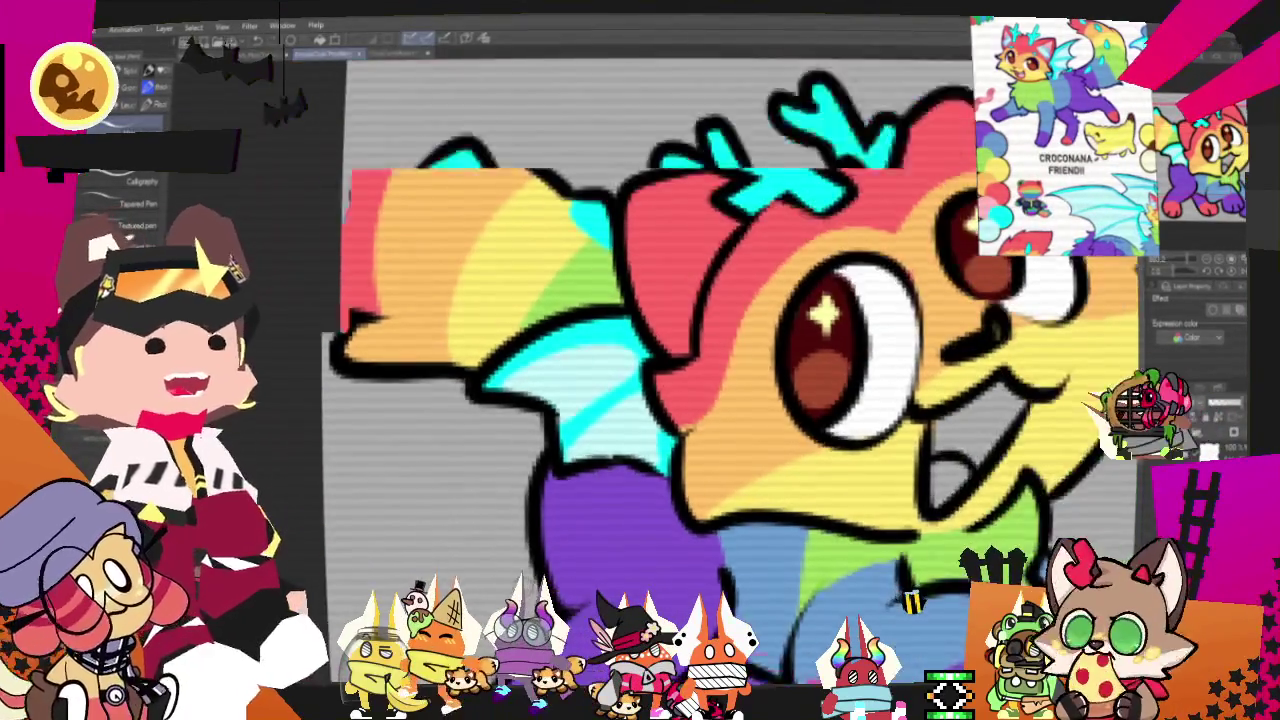
pyautogui.scroll(-2, 505, 562)
pyautogui.scroll(-1, 505, 560)
pyautogui.scroll(2, 505, 560)
pyautogui.scroll(2, 505, 560)
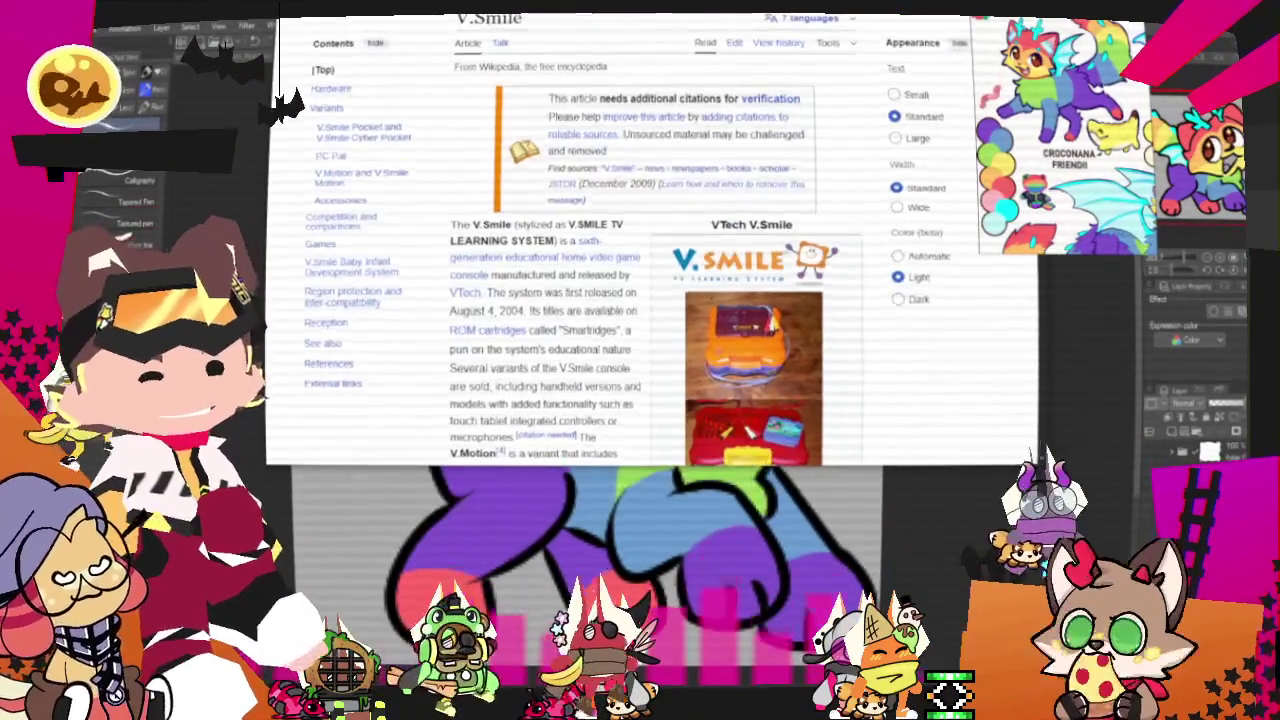
pyautogui.scroll(-5, 578, 252)
pyautogui.scroll(-5, 560, 220)
pyautogui.scroll(-1, 551, 190)
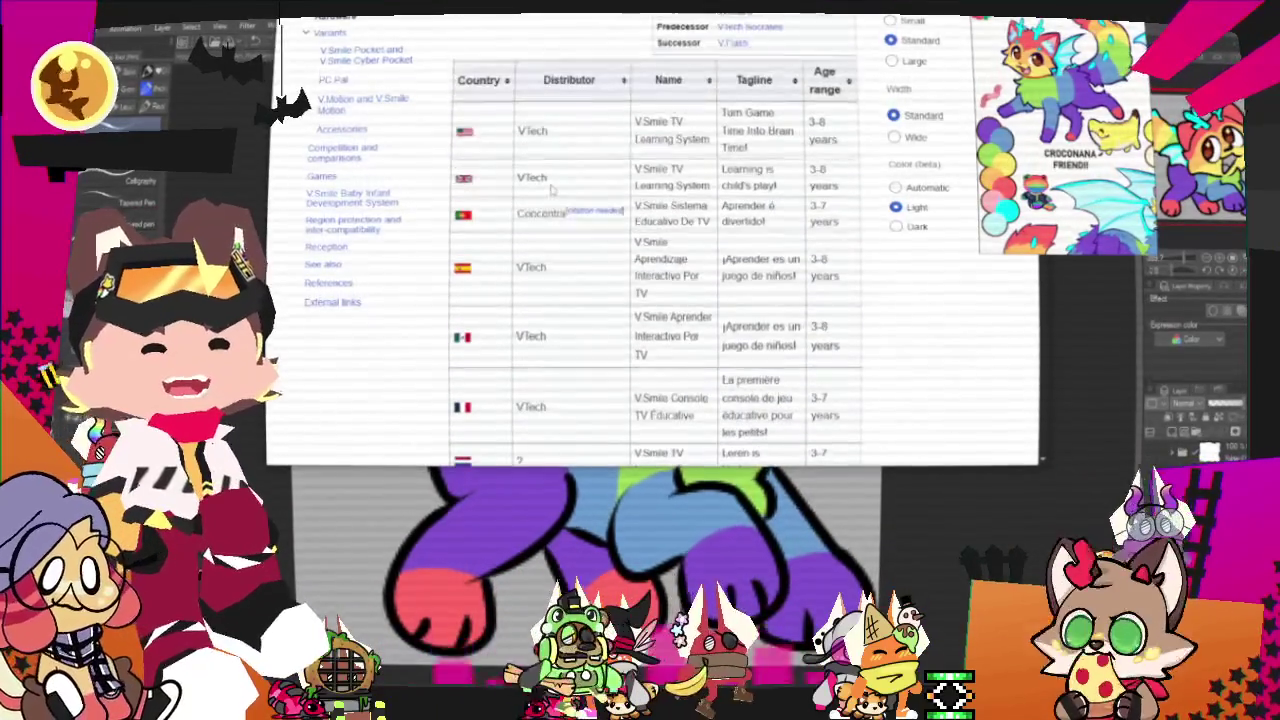
pyautogui.scroll(-5, 550, 180)
pyautogui.scroll(2, 540, 165)
pyautogui.scroll(-3, 530, 155)
pyautogui.scroll(-5, 522, 143)
pyautogui.scroll(2, 530, 160)
pyautogui.scroll(-5, 540, 180)
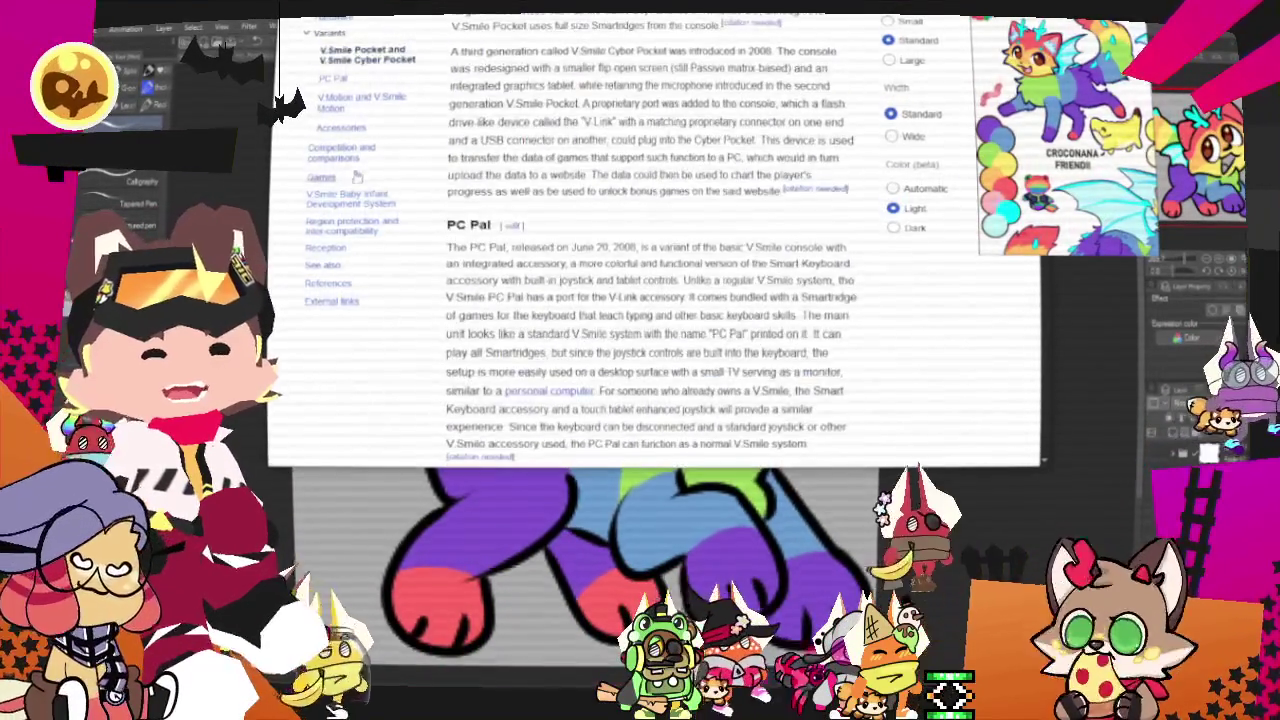
pyautogui.scroll(-5, 558, 215)
pyautogui.scroll(-3, 562, 221)
pyautogui.scroll(-2, 562, 222)
pyautogui.scroll(-7, 563, 226)
pyautogui.scroll(-4, 563, 226)
pyautogui.scroll(-1, 563, 224)
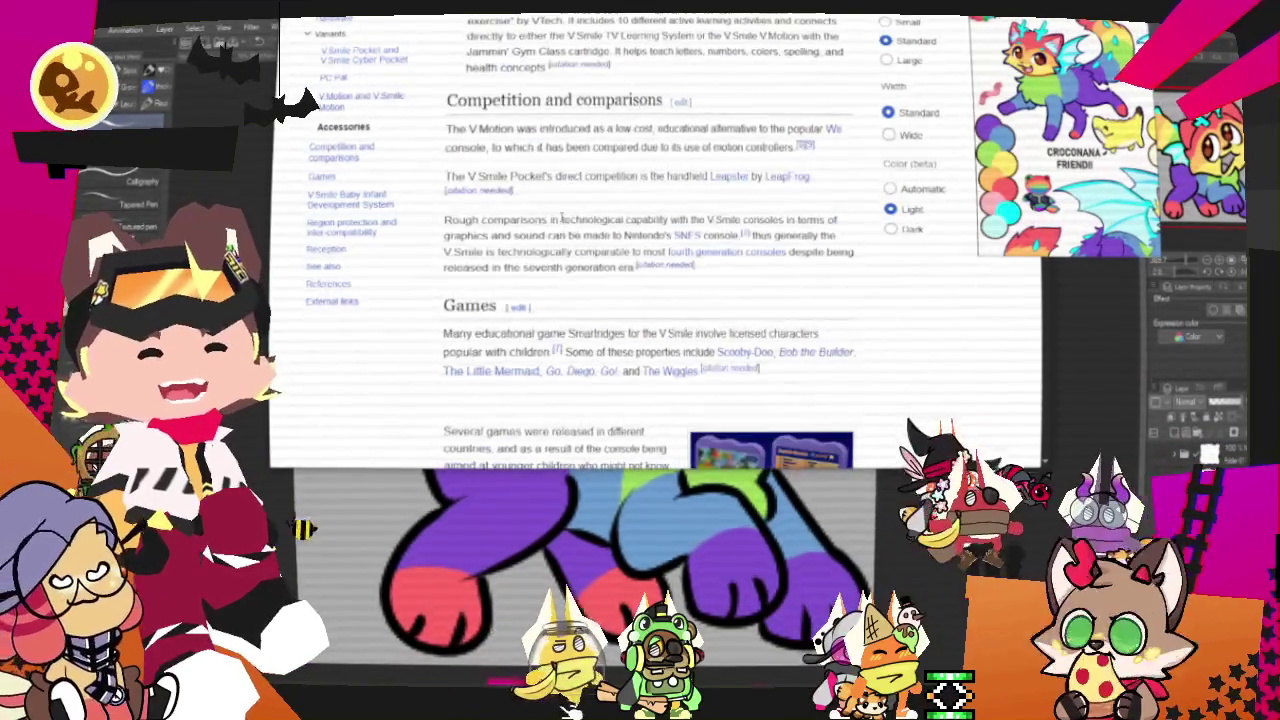
pyautogui.scroll(-5, 562, 220)
pyautogui.scroll(-2, 562, 215)
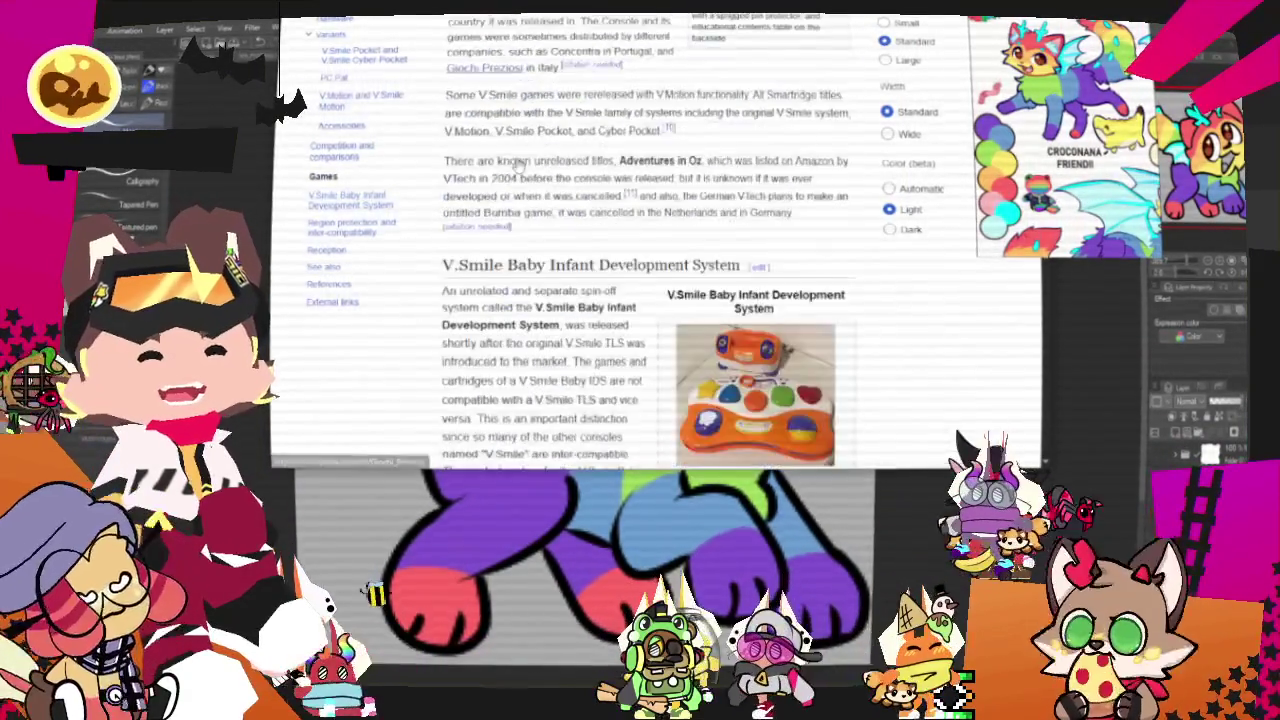
pyautogui.scroll(-5, 519, 165)
pyautogui.scroll(-6, 519, 165)
pyautogui.scroll(-3, 519, 165)
pyautogui.scroll(-4, 519, 165)
pyautogui.scroll(-4, 519, 165)
pyautogui.scroll(-5, 519, 165)
pyautogui.scroll(-4, 520, 170)
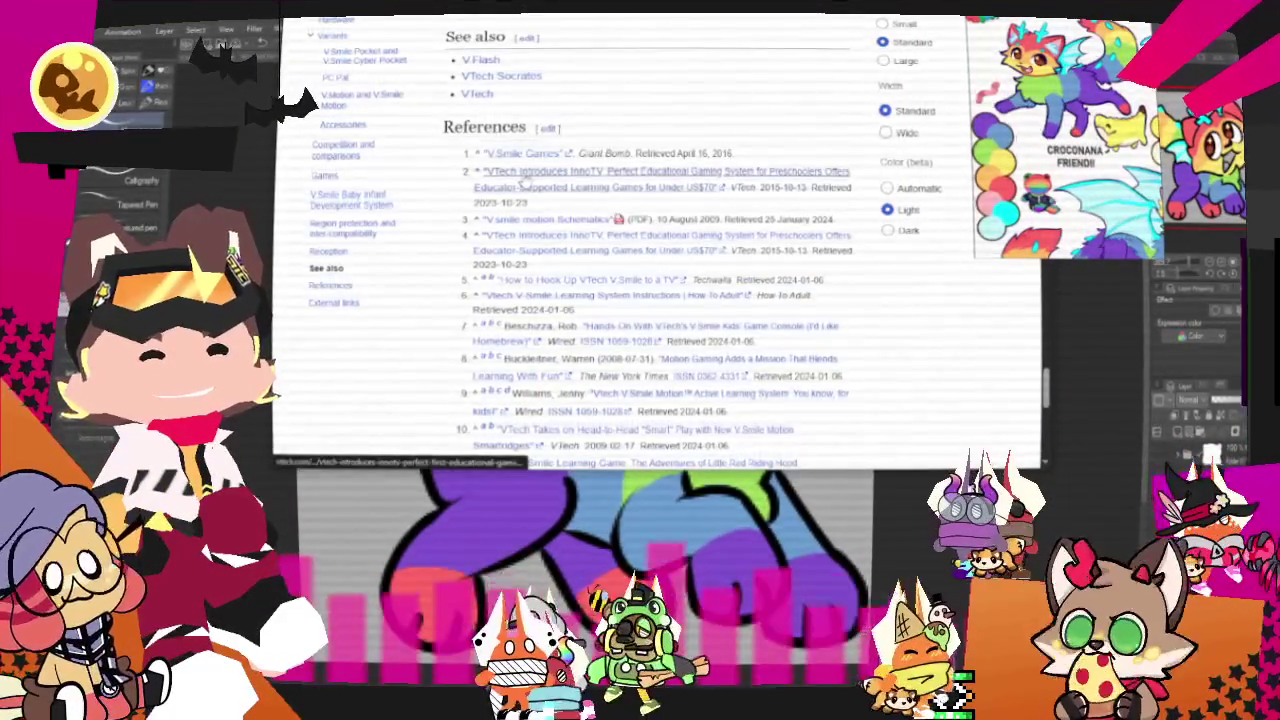
pyautogui.scroll(2, 524, 178)
pyautogui.scroll(-1, 520, 190)
pyautogui.scroll(-5, 515, 230)
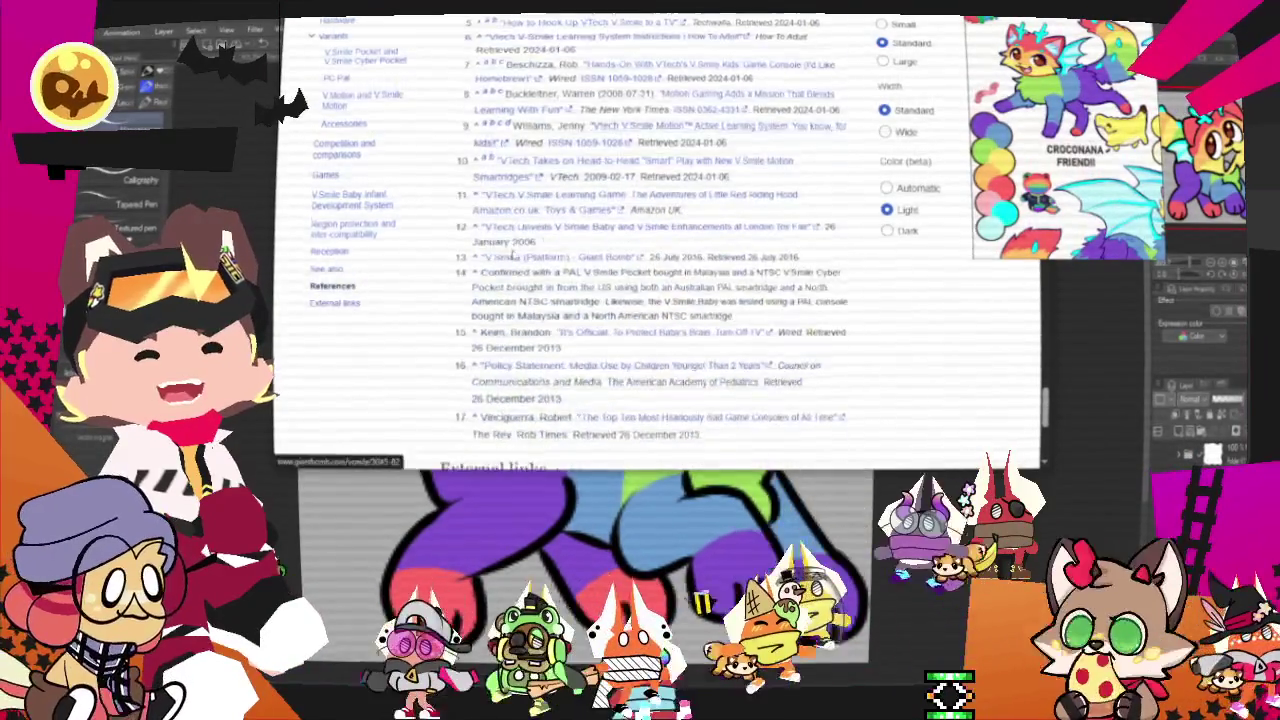
pyautogui.scroll(-3, 514, 256)
pyautogui.scroll(8, 525, 245)
pyautogui.scroll(5, 535, 238)
pyautogui.scroll(4, 547, 230)
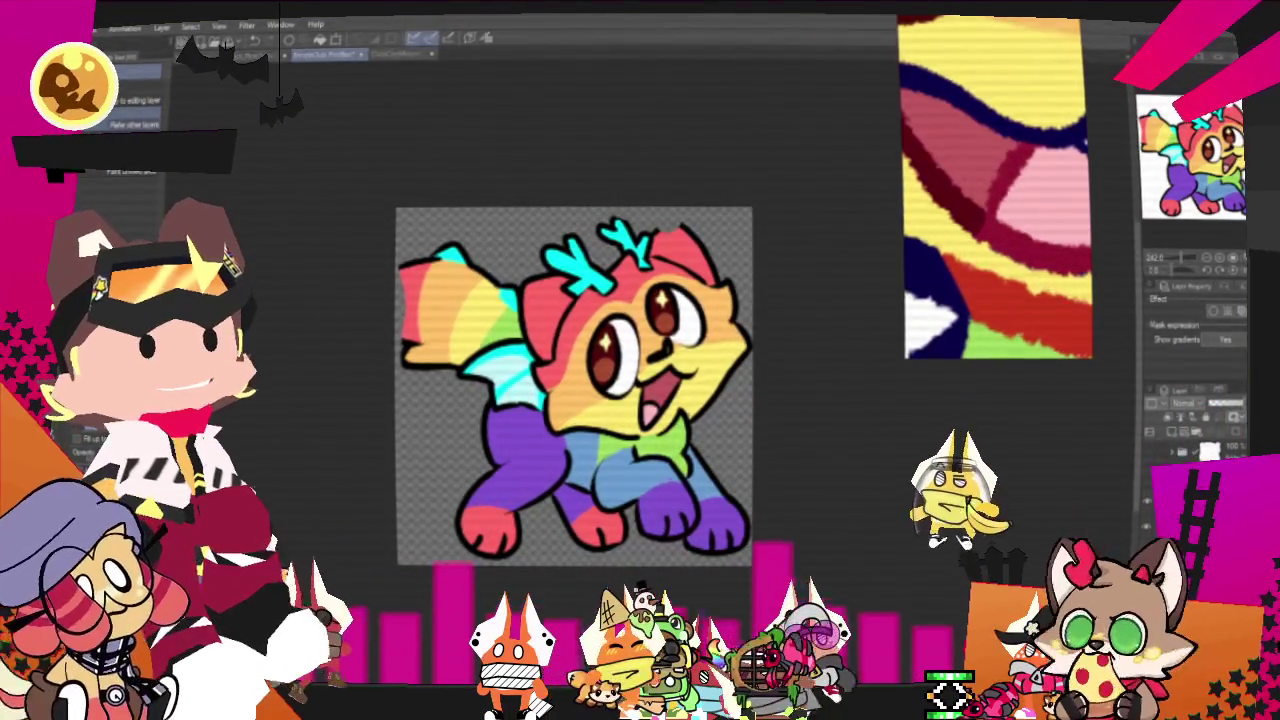
# - Export the rainbow dragon-cat drawing as a single-layer .png image
pyautogui.click(85, 26)
pyautogui.moveTo(150, 195)
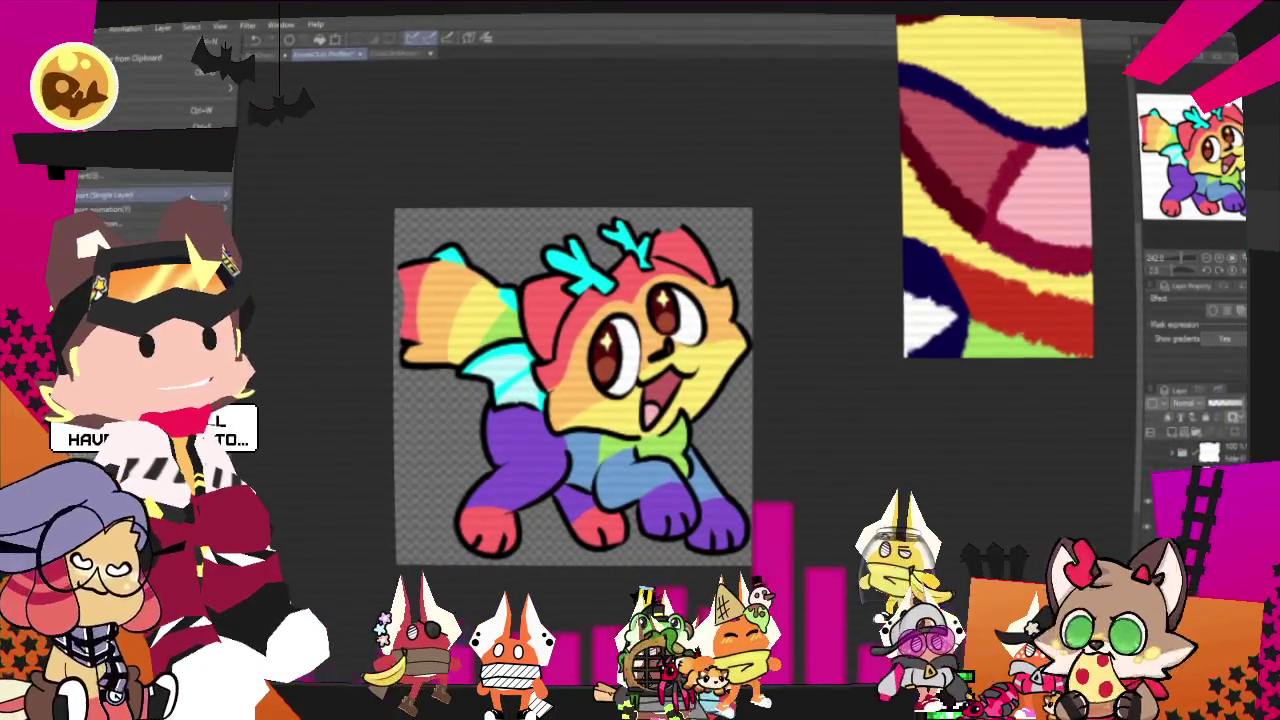
pyautogui.click(268, 230)
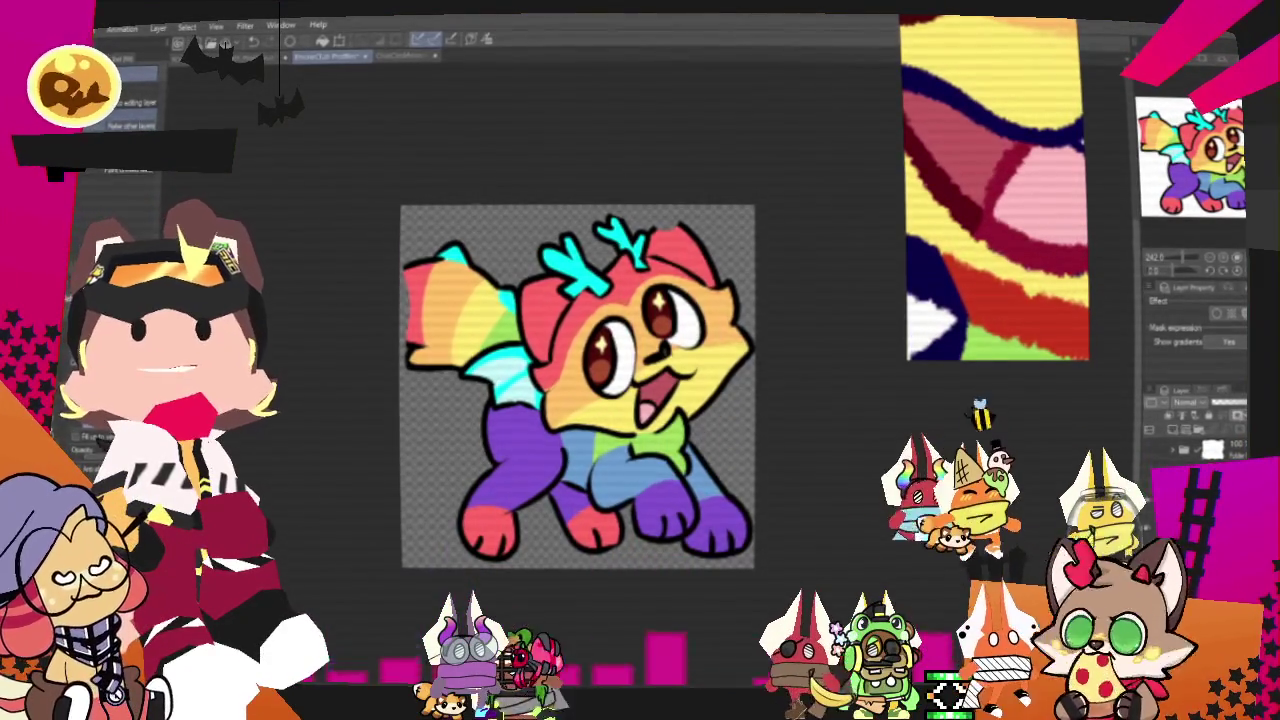
pyautogui.hotkey('alt', 'Tab')
pyautogui.moveTo(681, 219); pyautogui.dragTo(702, 15)
pyautogui.scroll(-5, 720, 445)
pyautogui.scroll(-3, 720, 445)
pyautogui.scroll(4, 720, 445)
pyautogui.scroll(4, 715, 440)
pyautogui.scroll(4, 710, 435)
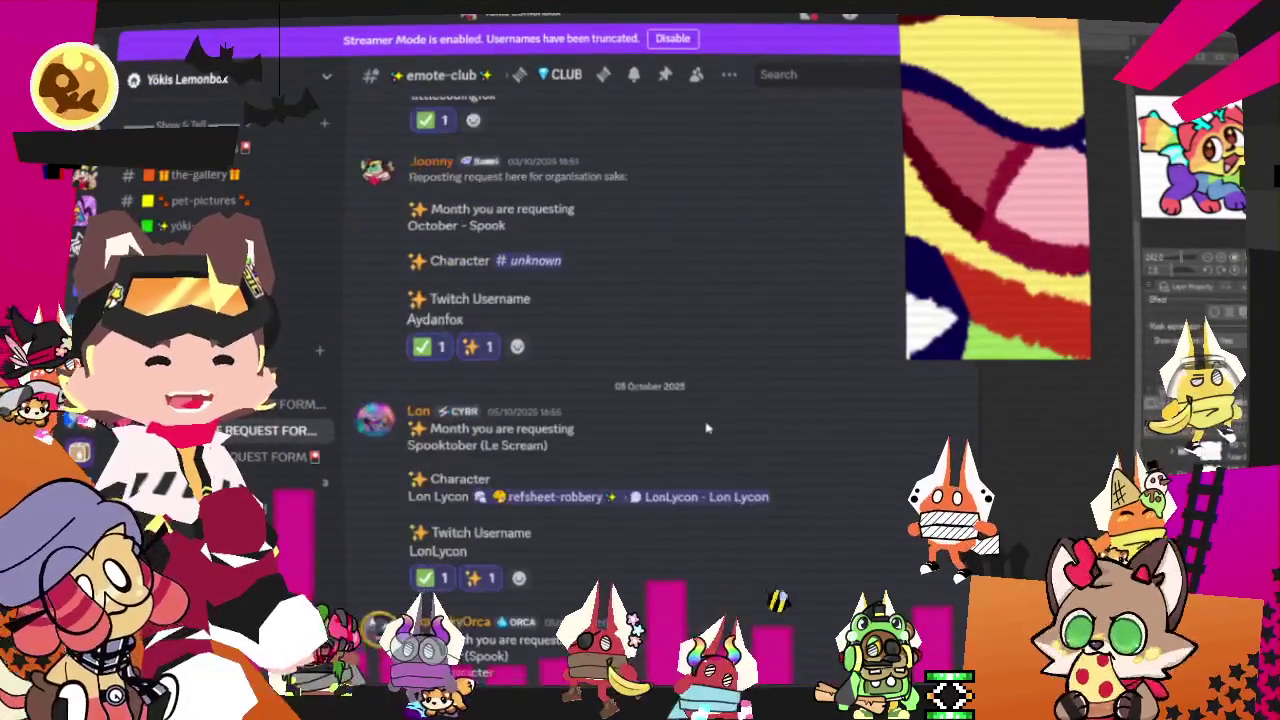
pyautogui.scroll(4, 705, 427)
pyautogui.scroll(4, 702, 420)
pyautogui.scroll(-1, 650, 412)
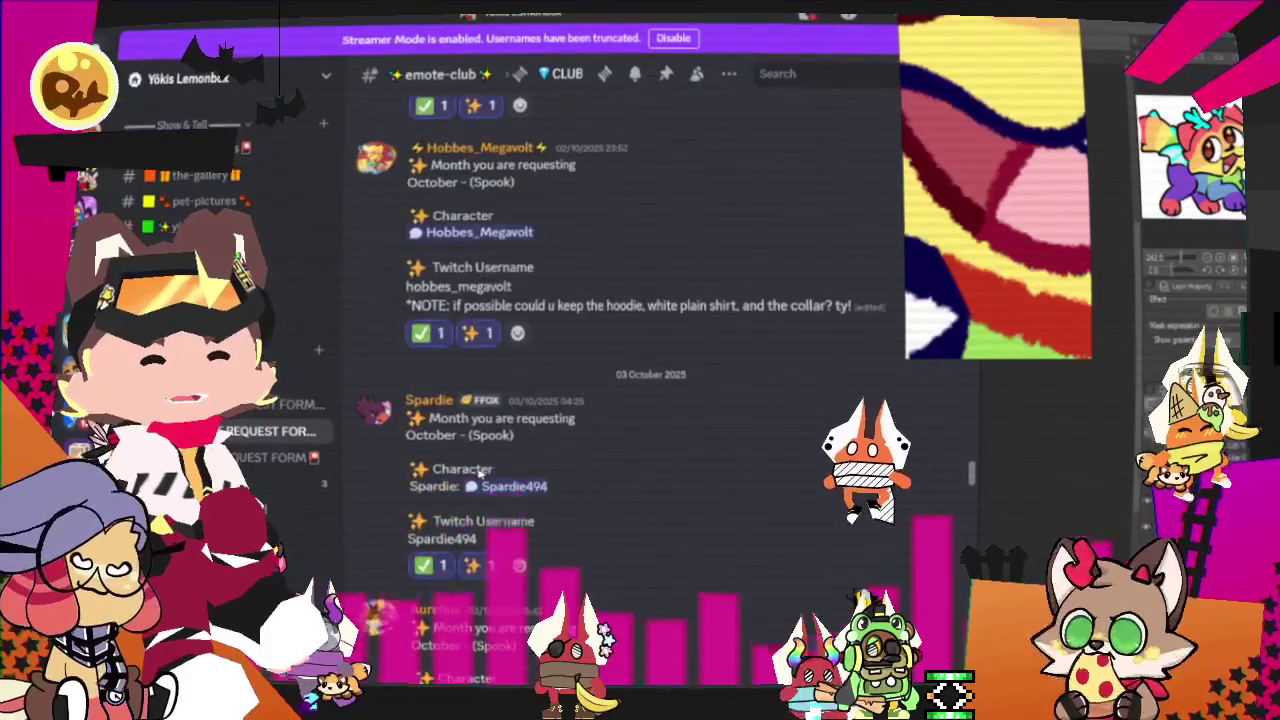
pyautogui.moveTo(510, 410); pyautogui.dragTo(530, 450)
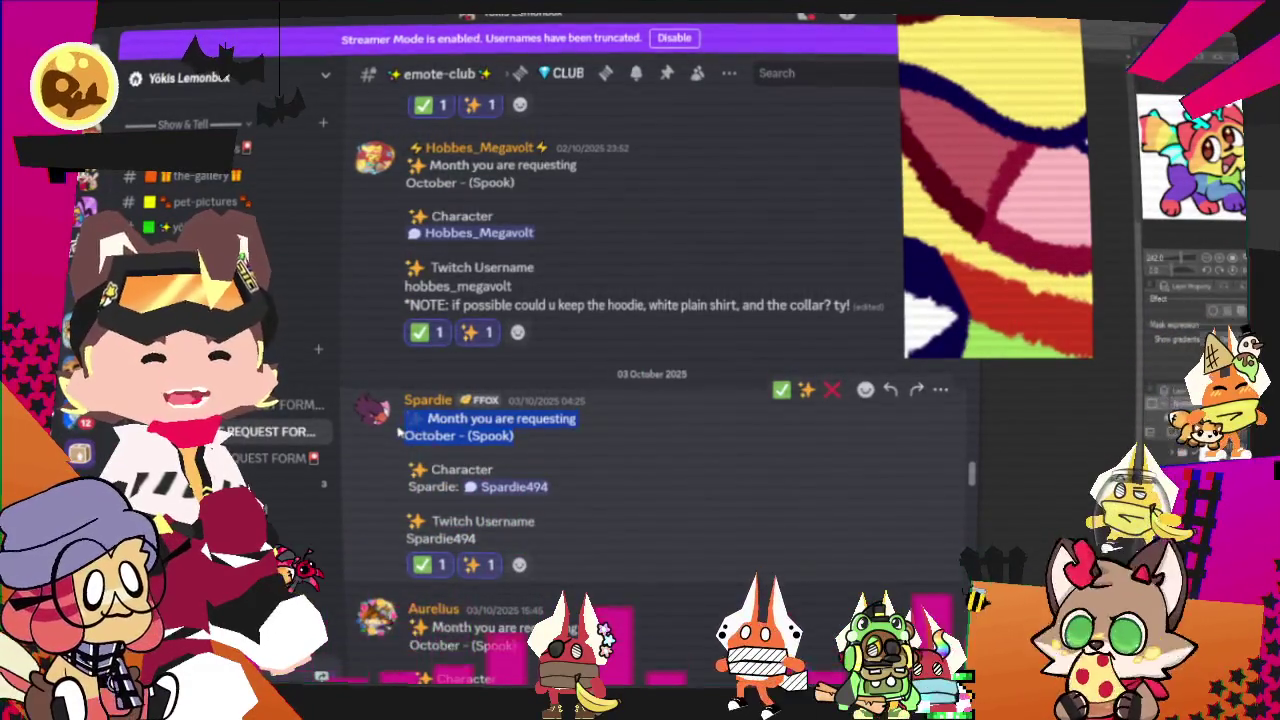
pyautogui.scroll(3, 530, 450)
pyautogui.scroll(3, 540, 450)
pyautogui.scroll(3, 550, 450)
pyautogui.scroll(3, 560, 449)
pyautogui.scroll(3, 560, 445)
pyautogui.scroll(3, 555, 445)
pyautogui.scroll(3, 548, 448)
pyautogui.scroll(3, 540, 451)
pyautogui.scroll(3, 538, 452)
pyautogui.scroll(3, 538, 448)
pyautogui.scroll(3, 537, 442)
pyautogui.scroll(2, 537, 435)
pyautogui.scroll(3, 537, 432)
pyautogui.scroll(3, 536, 433)
pyautogui.scroll(3, 534, 434)
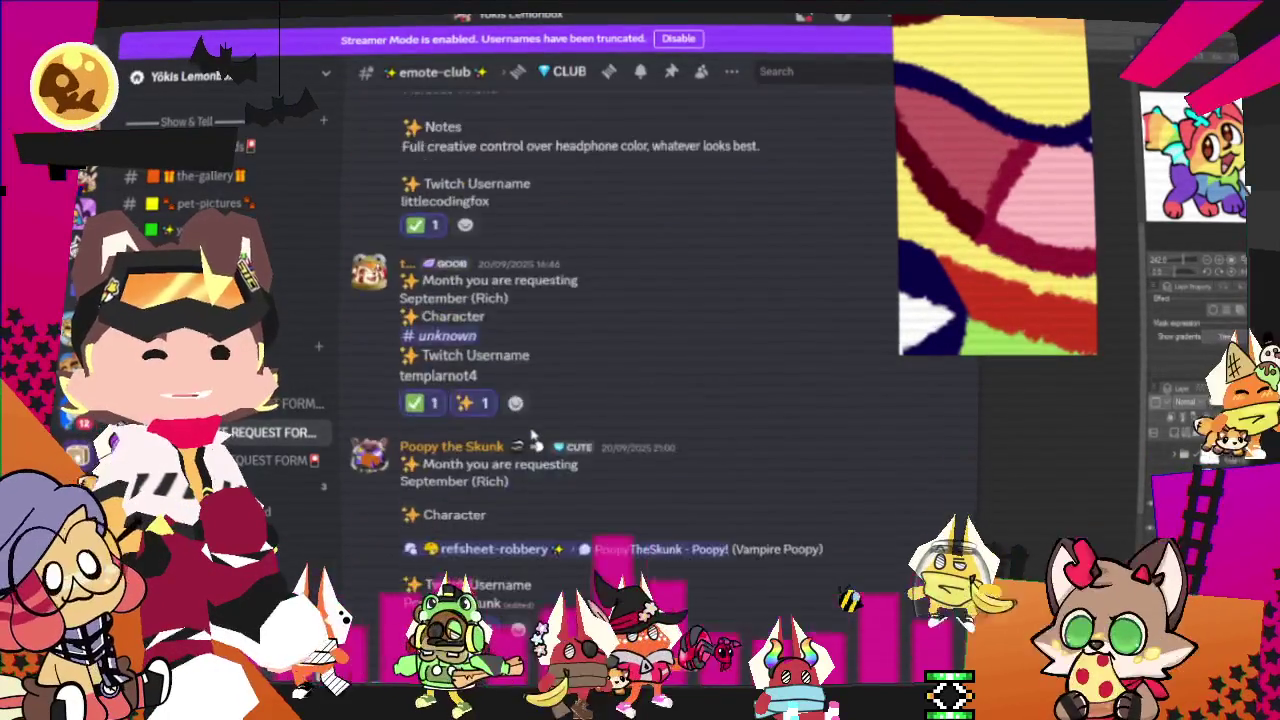
pyautogui.scroll(3, 532, 436)
pyautogui.scroll(3, 532, 436)
pyautogui.scroll(3, 532, 435)
pyautogui.scroll(3, 531, 434)
pyautogui.scroll(3, 531, 433)
pyautogui.scroll(3, 531, 433)
pyautogui.scroll(3, 531, 433)
pyautogui.scroll(3, 530, 434)
pyautogui.scroll(3, 530, 434)
pyautogui.scroll(3, 530, 434)
pyautogui.scroll(3, 528, 434)
pyautogui.scroll(3, 524, 433)
pyautogui.scroll(3, 519, 432)
pyautogui.scroll(3, 517, 432)
pyautogui.scroll(3, 516, 432)
pyautogui.scroll(3, 515, 433)
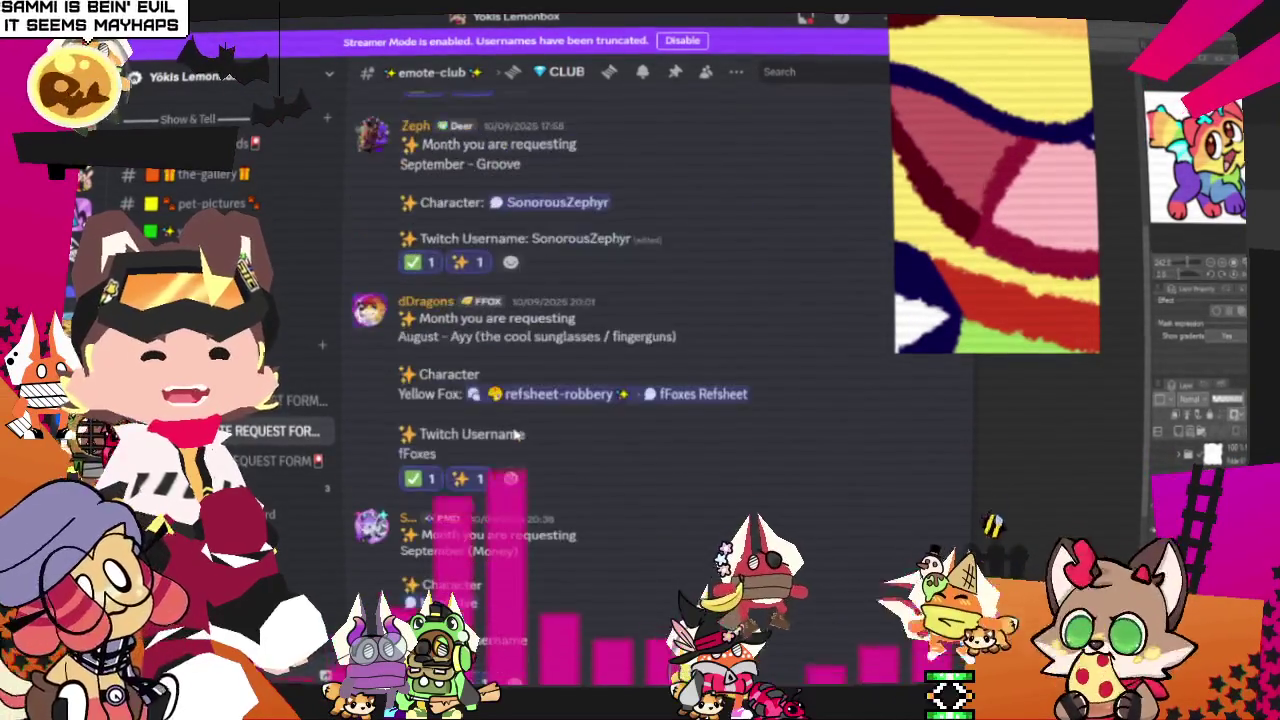
pyautogui.scroll(2, 513, 434)
pyautogui.scroll(3, 513, 434)
pyautogui.scroll(3, 513, 433)
pyautogui.scroll(3, 514, 432)
pyautogui.scroll(3, 514, 432)
pyautogui.scroll(3, 514, 431)
pyautogui.scroll(3, 515, 431)
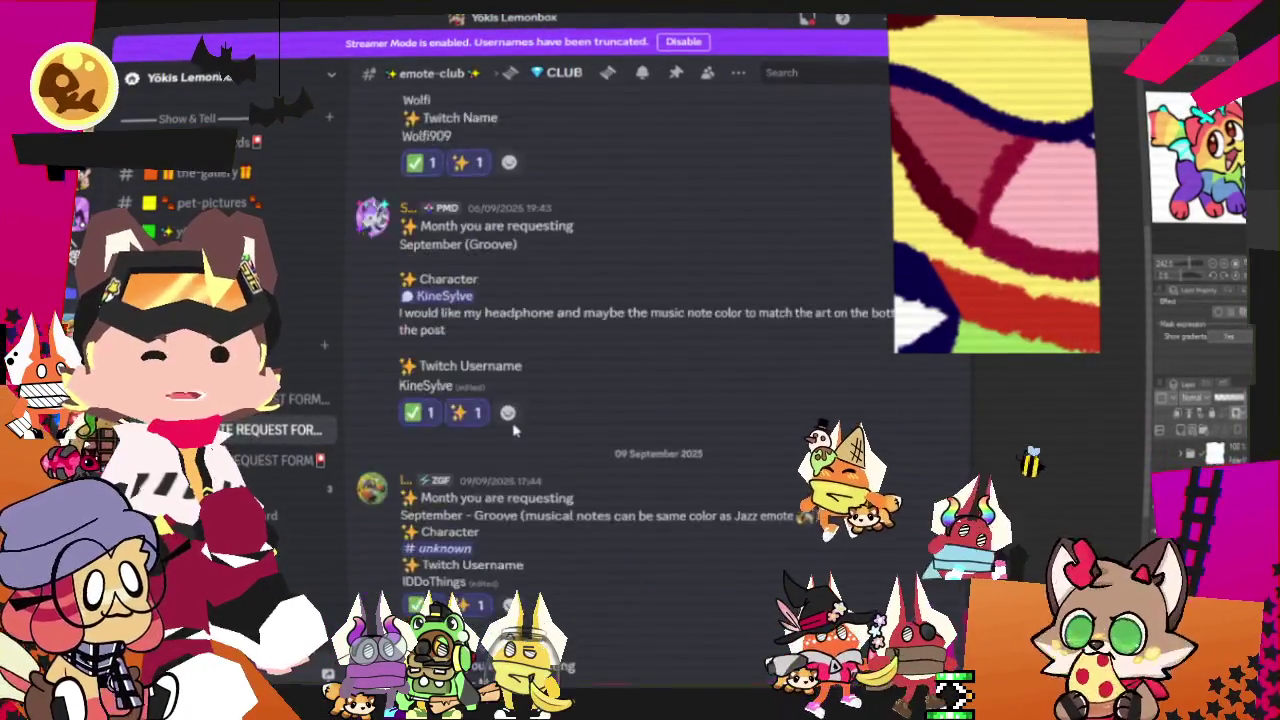
pyautogui.scroll(3, 515, 430)
pyautogui.scroll(3, 515, 430)
pyautogui.scroll(1, 505, 435)
pyautogui.scroll(-1, 490, 440)
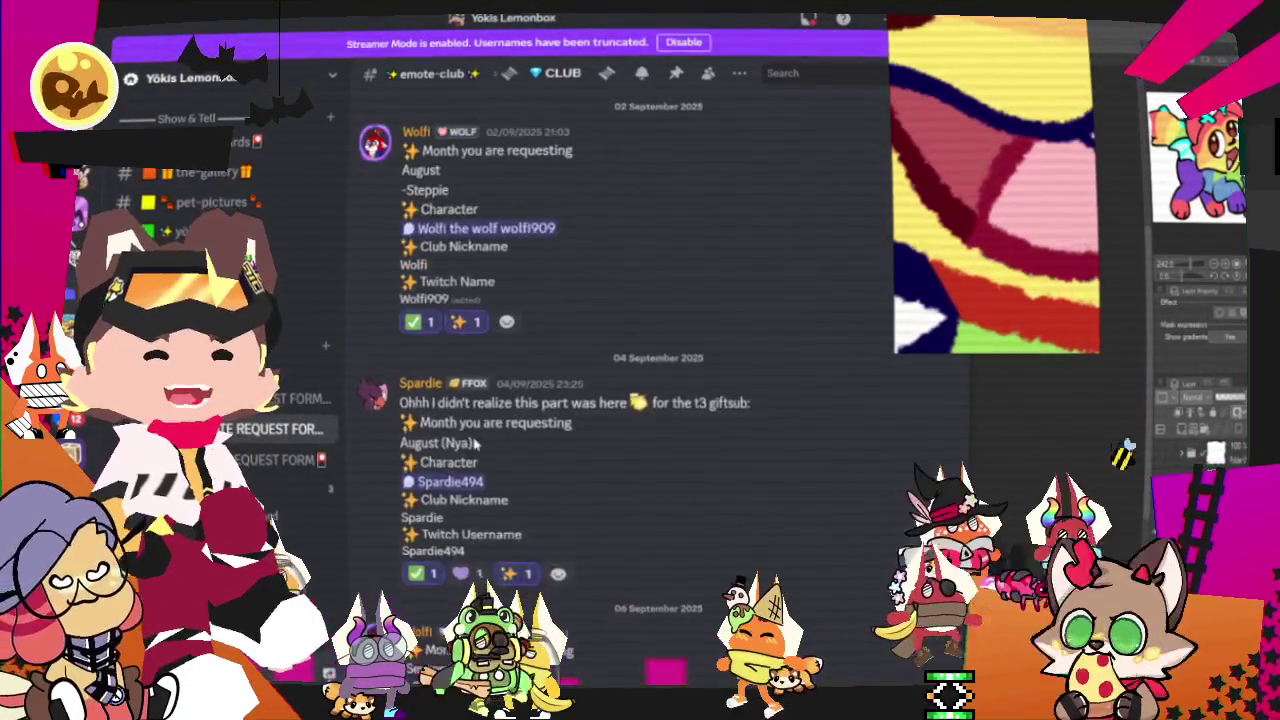
pyautogui.scroll(-1, 475, 446)
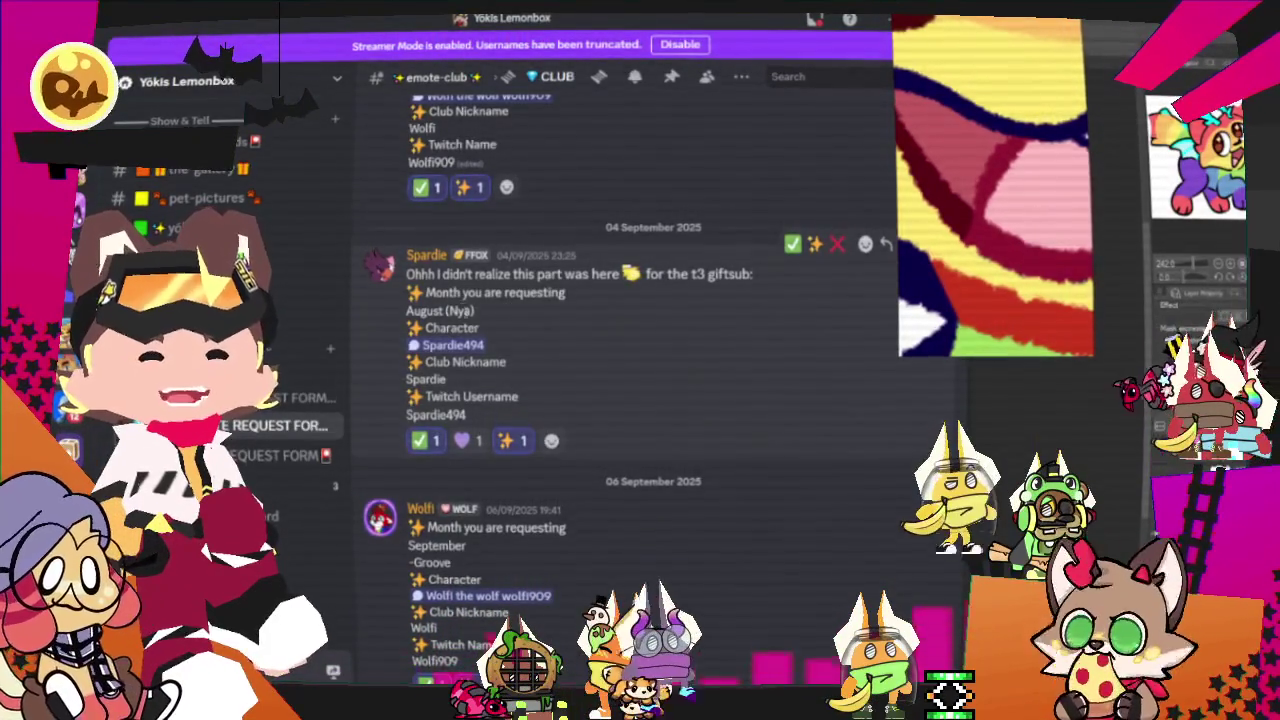
pyautogui.hotkey('alt', 'Tab')
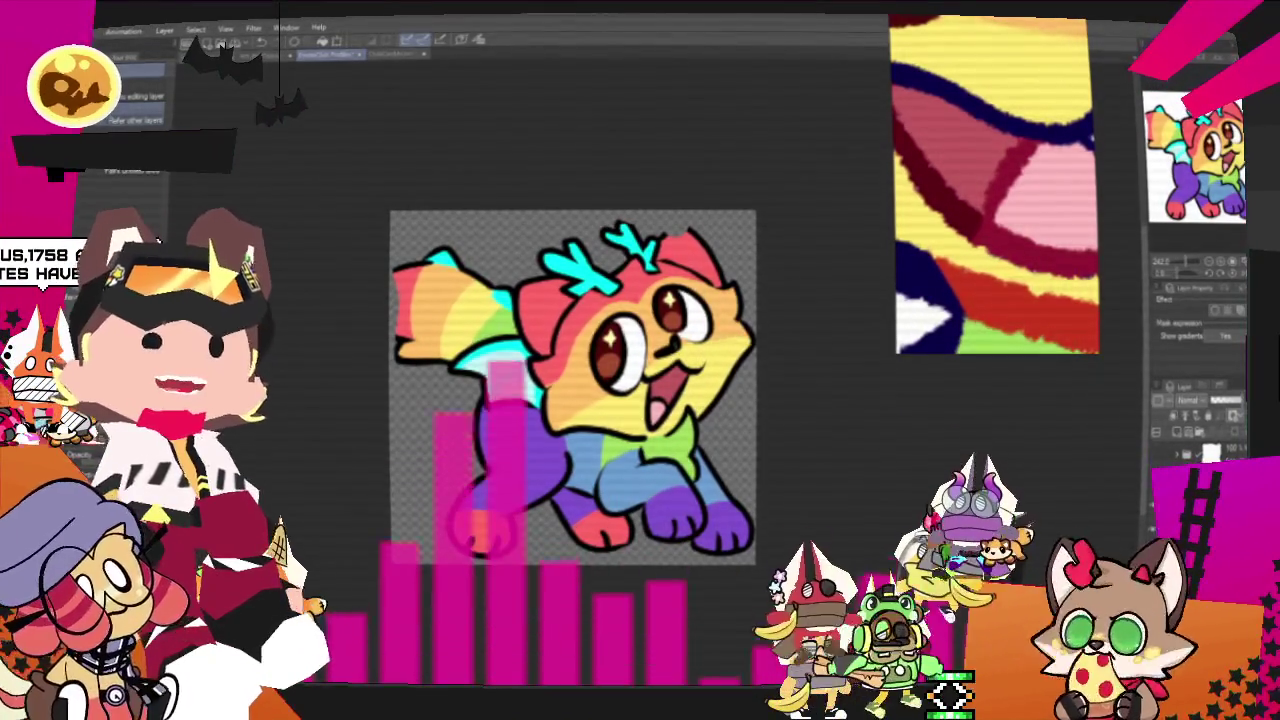
# - Scroll the canvas down and back up over the finished dragon-cat drawing
pyautogui.scroll(-1, 695, 417)
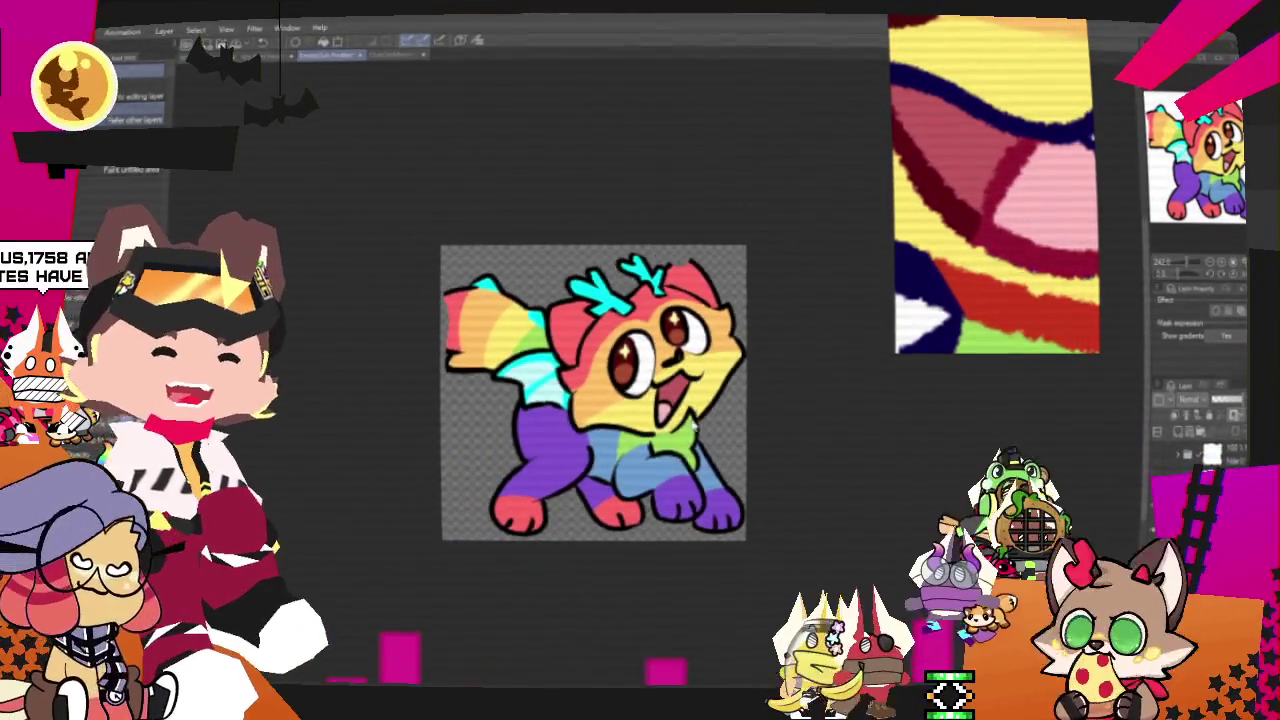
pyautogui.scroll(1, 633, 420)
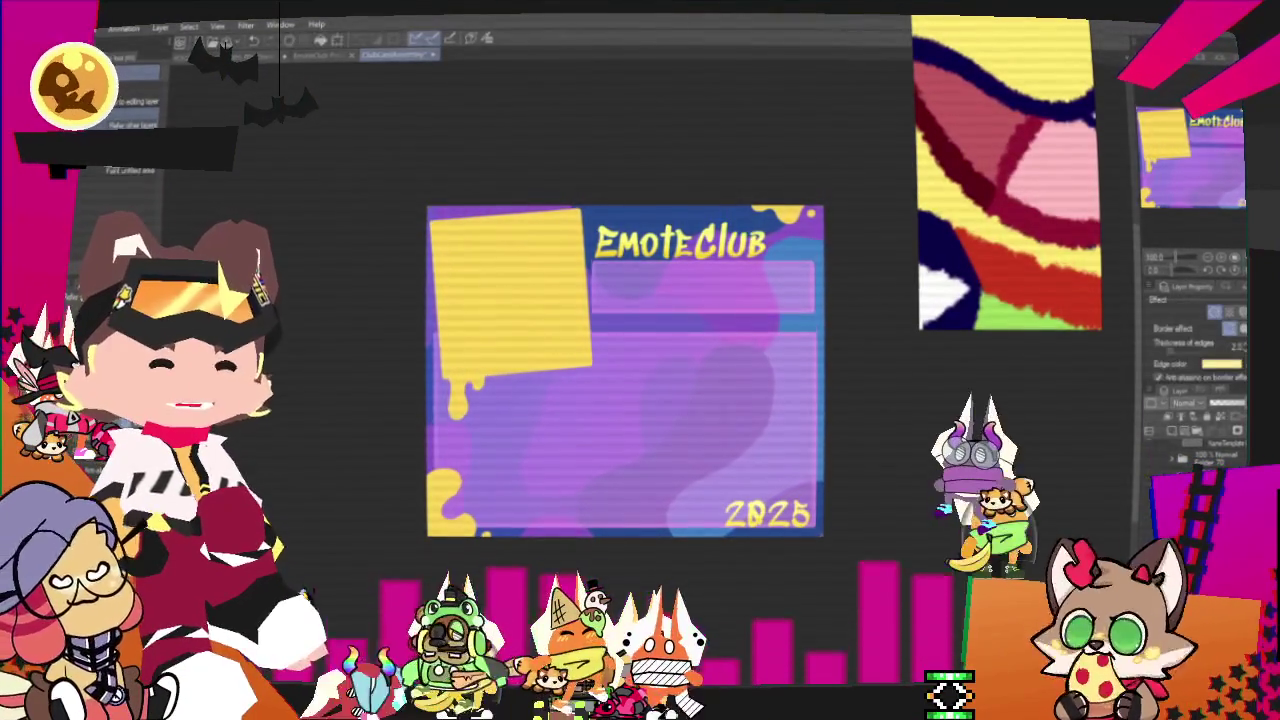
# - Open the File menu with Alt+F to reach the Import options
pyautogui.hotkey('alt', 'f')
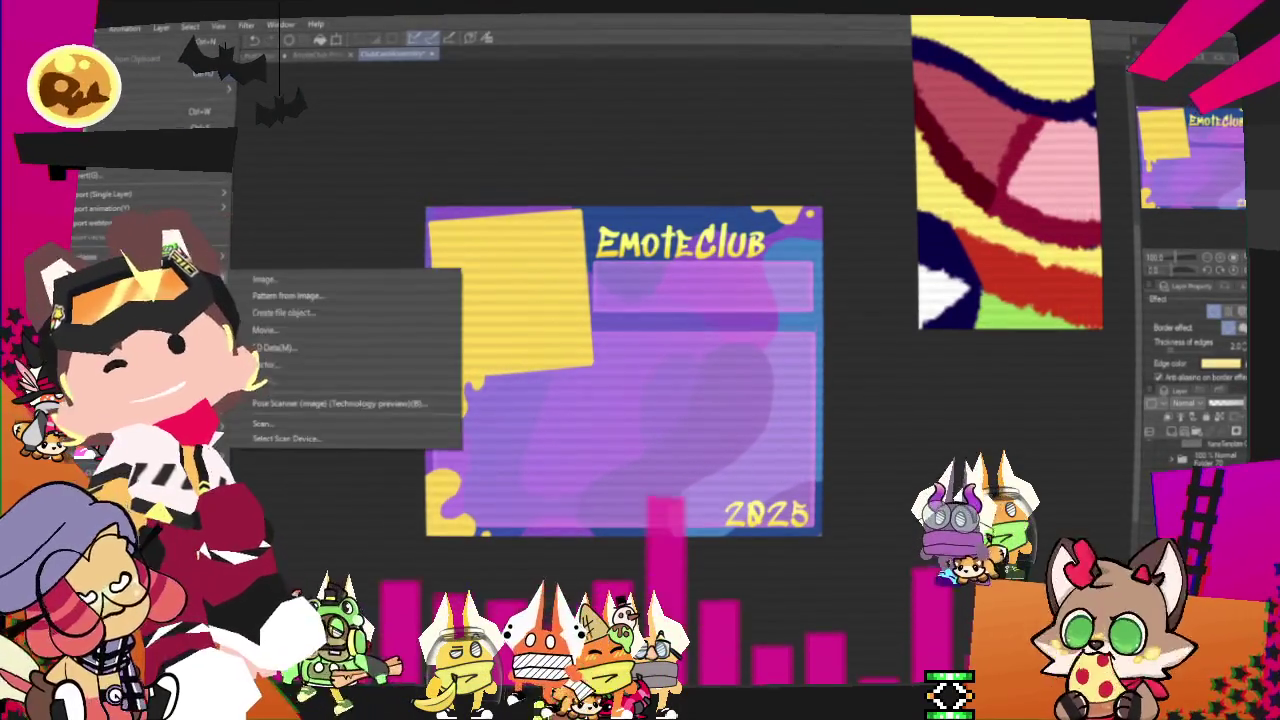
# - Import the kitty image and fit it, slightly tilted, into the top-left yellow box
pyautogui.click(288, 280)
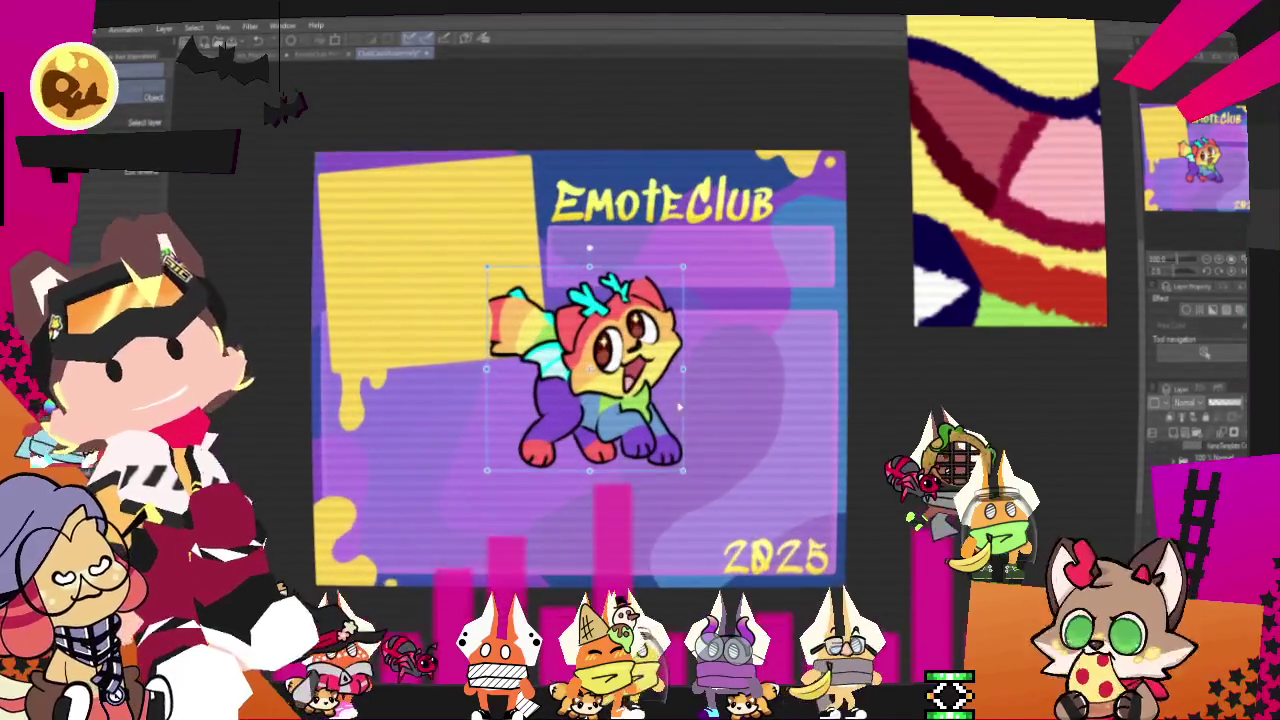
pyautogui.moveTo(586, 400); pyautogui.dragTo(418, 255)
pyautogui.scroll(2, 450, 285)
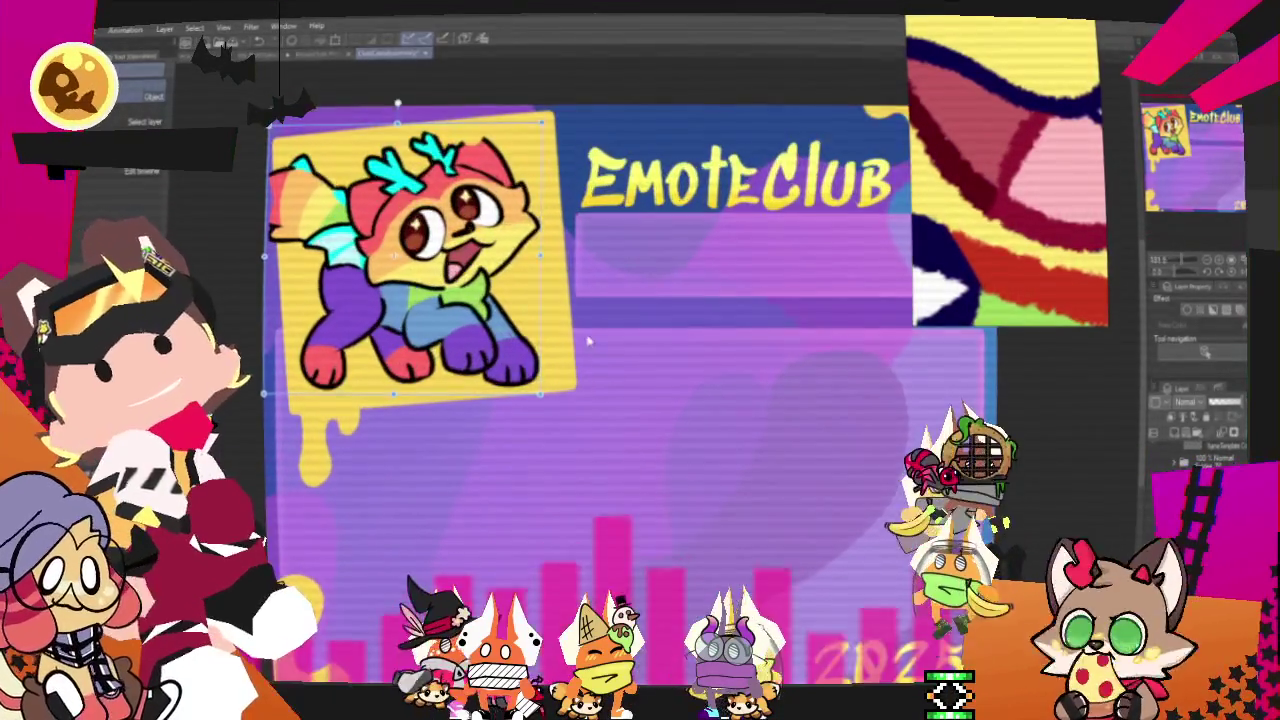
pyautogui.moveTo(520, 330)
pyautogui.mouseDown()
pyautogui.moveTo(486, 322)
pyautogui.moveTo(577, 333)
pyautogui.moveTo(484, 343)
pyautogui.mouseUp()
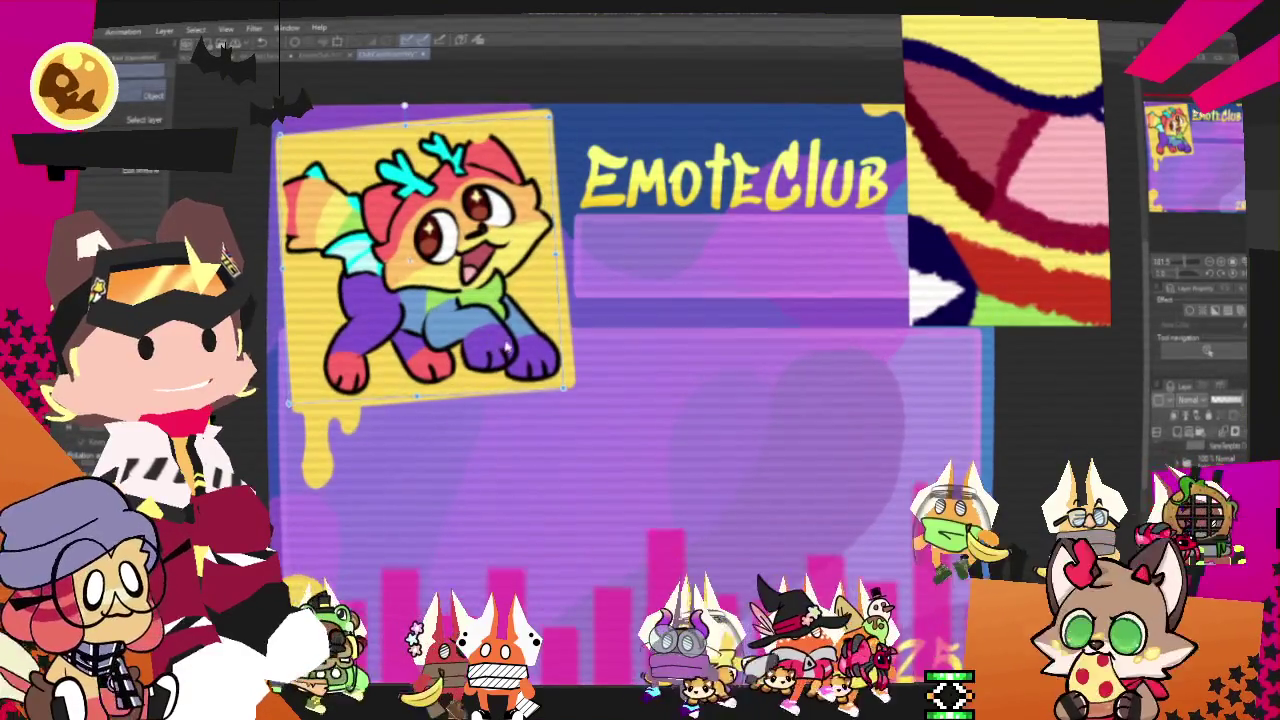
pyautogui.moveTo(484, 343); pyautogui.dragTo(470, 332)
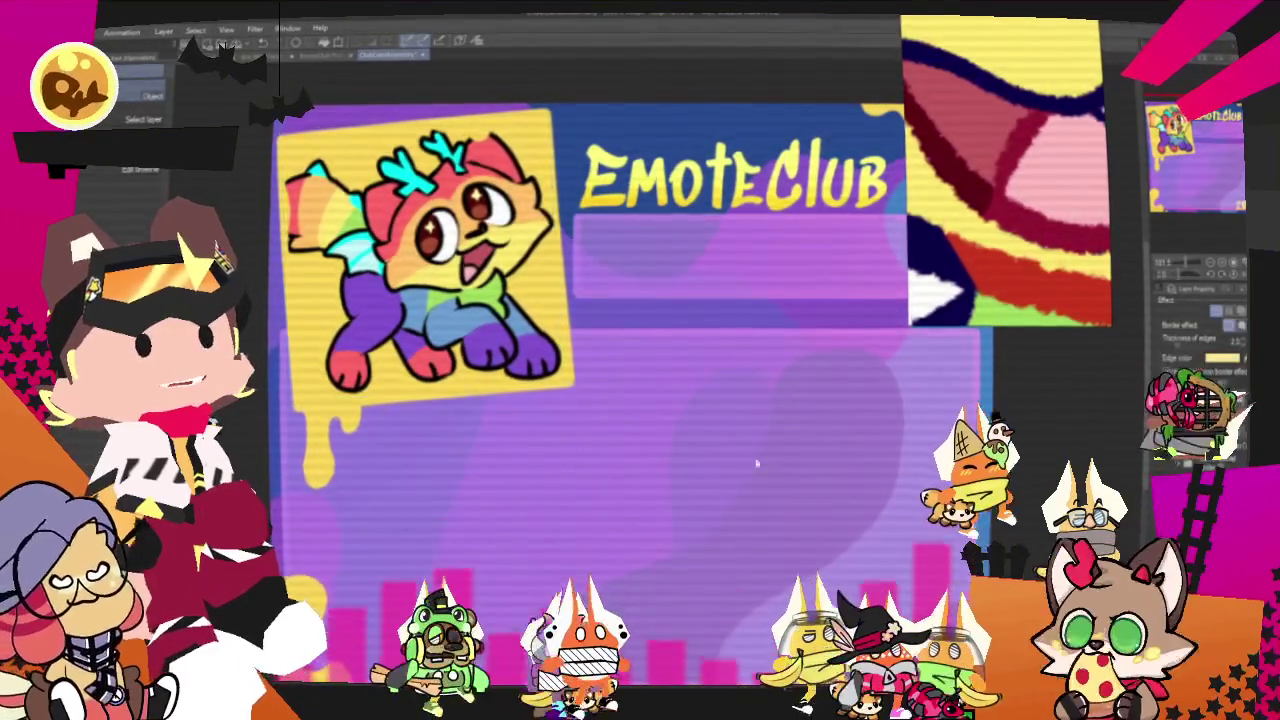
pyautogui.press('Return')
pyautogui.scroll(-2, 648, 413)
pyautogui.scroll(-2, 648, 413)
pyautogui.scroll(-3, 1045, 185)
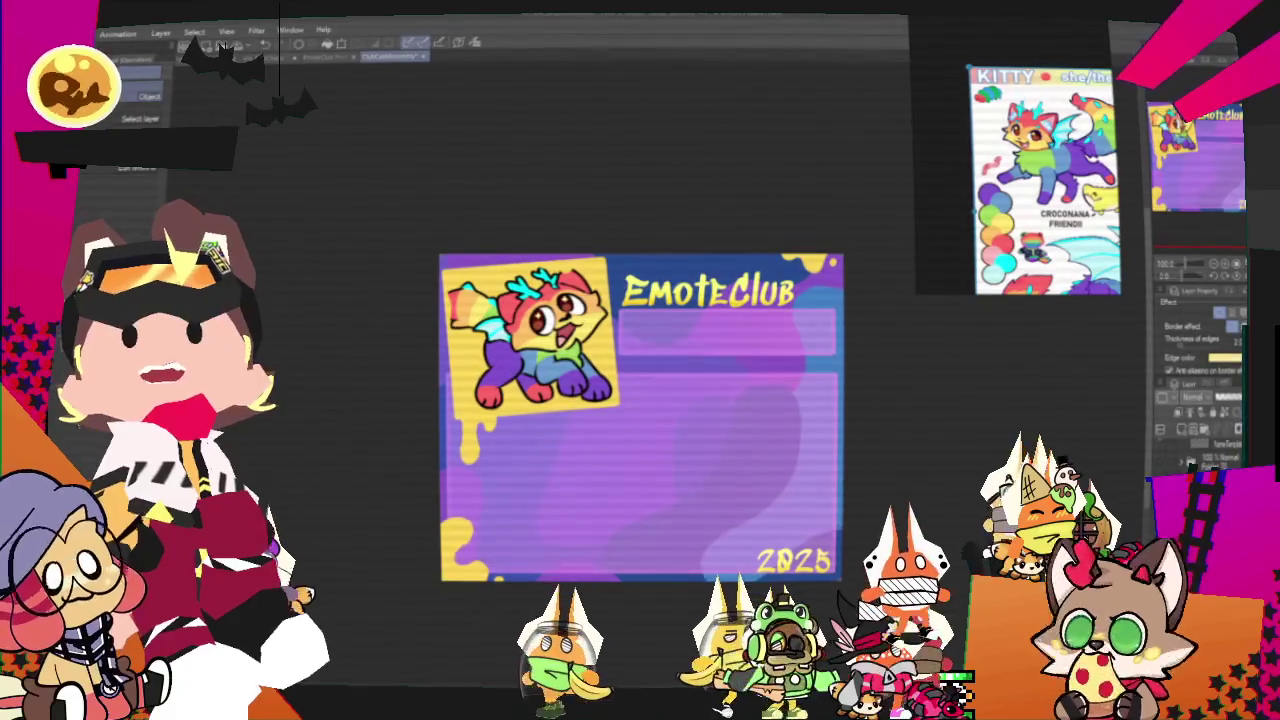
pyautogui.scroll(3, 808, 337)
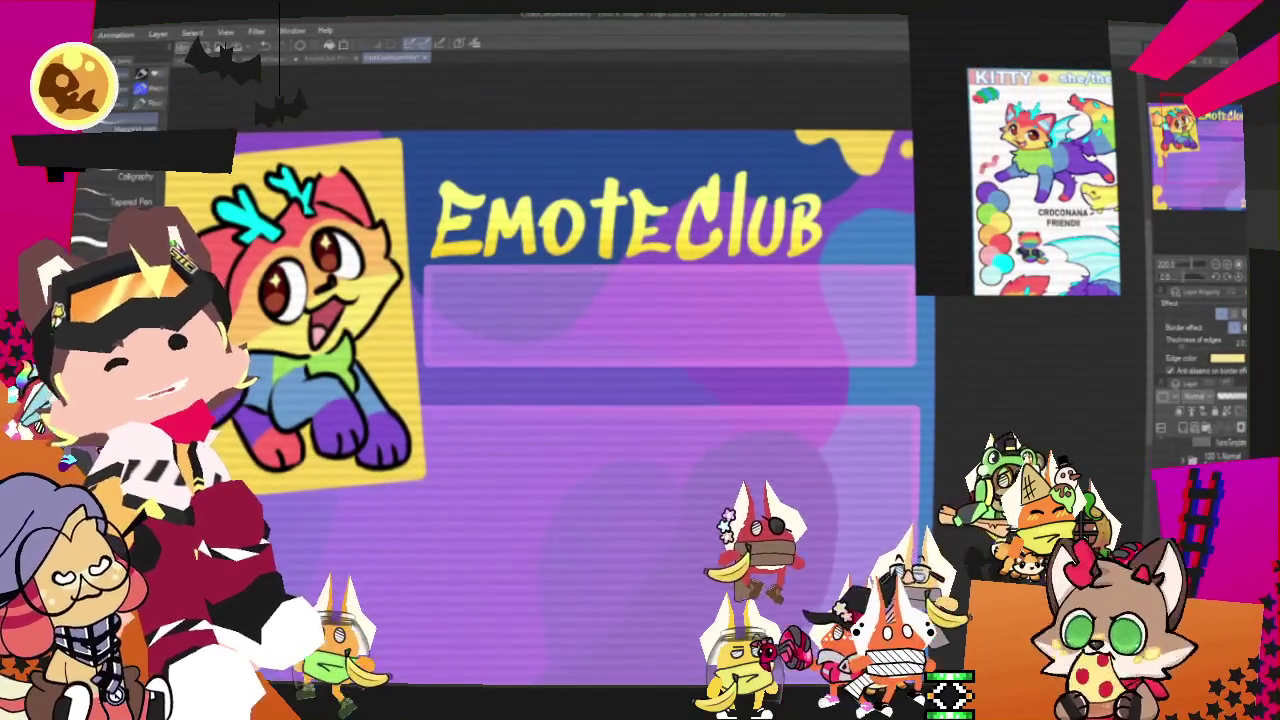
# - Hand-letter 'KittyWhiskers' in black under the title, redoing the faulty h, s and k strokes
pyautogui.moveTo(600, 400); pyautogui.dragTo(620, 428)
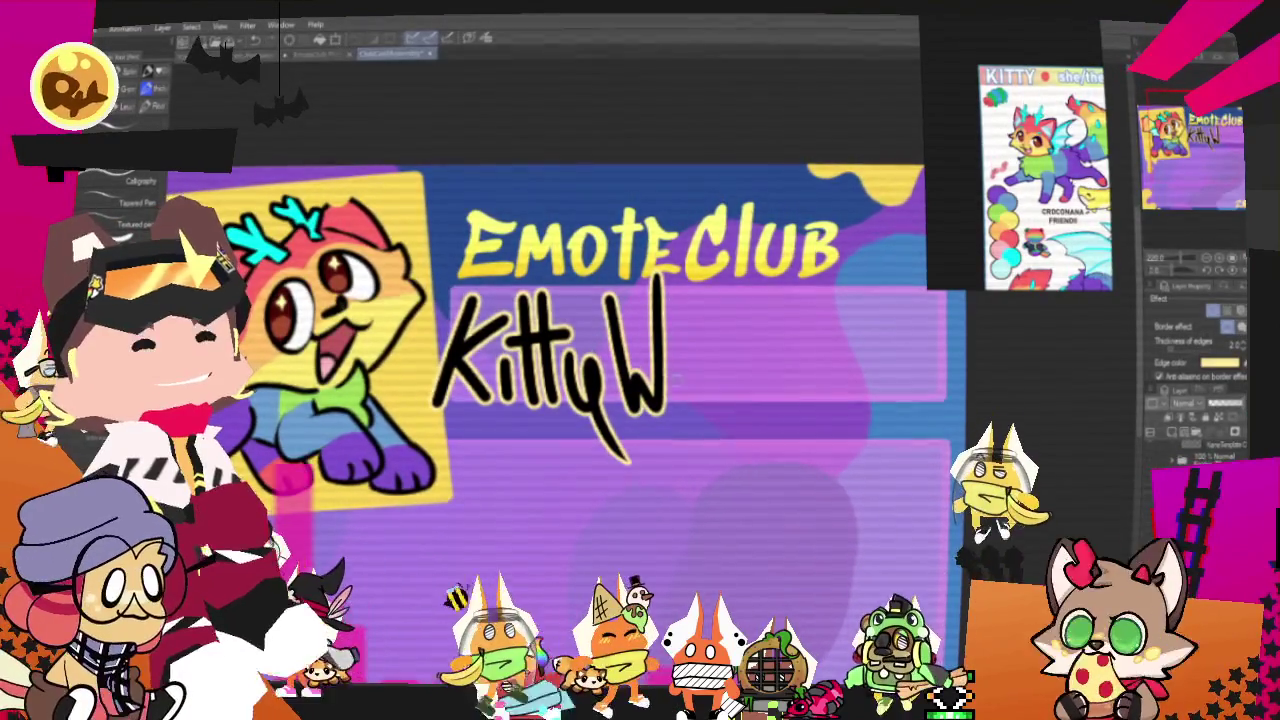
pyautogui.moveTo(682, 278)
pyautogui.mouseDown()
pyautogui.moveTo(684, 402)
pyautogui.moveTo(706, 364)
pyautogui.moveTo(706, 420)
pyautogui.mouseUp()
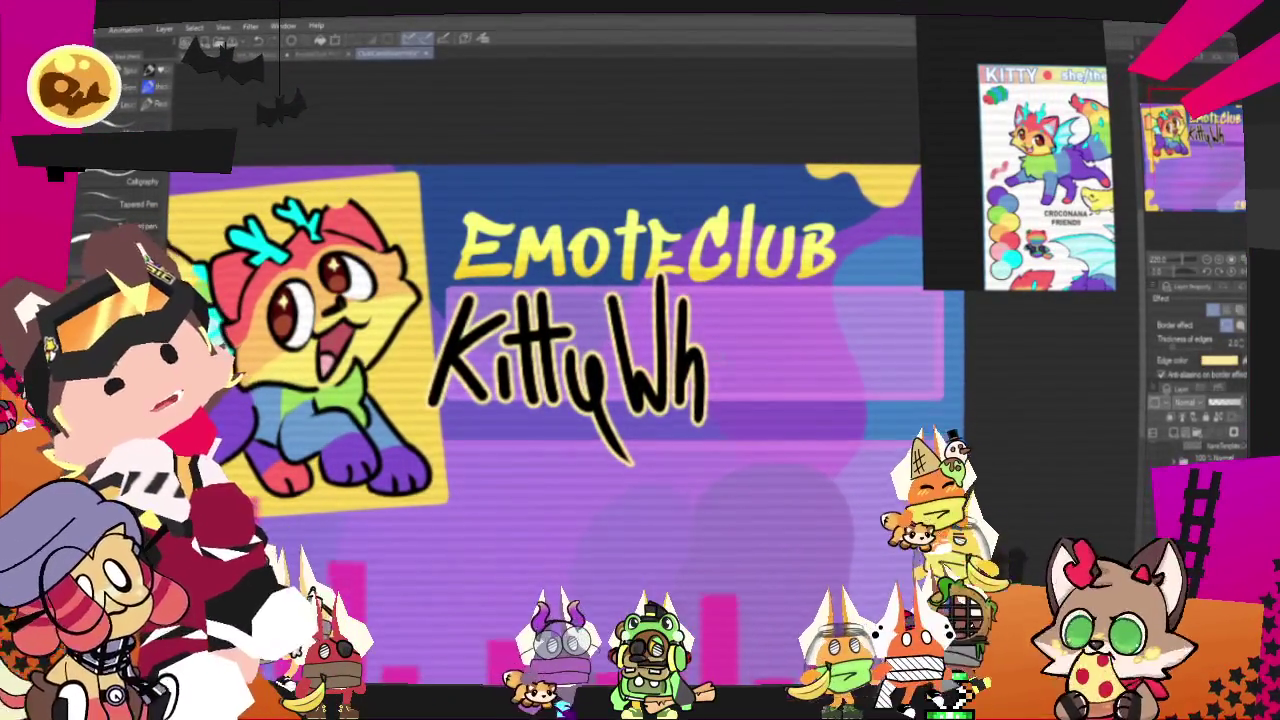
pyautogui.hotkey('ctrl', 'z')
pyautogui.moveTo(686, 372); pyautogui.dragTo(722, 408)
pyautogui.moveTo(756, 362); pyautogui.dragTo(740, 402)
pyautogui.hotkey('ctrl', 'z')
pyautogui.moveTo(762, 345); pyautogui.dragTo(740, 400)
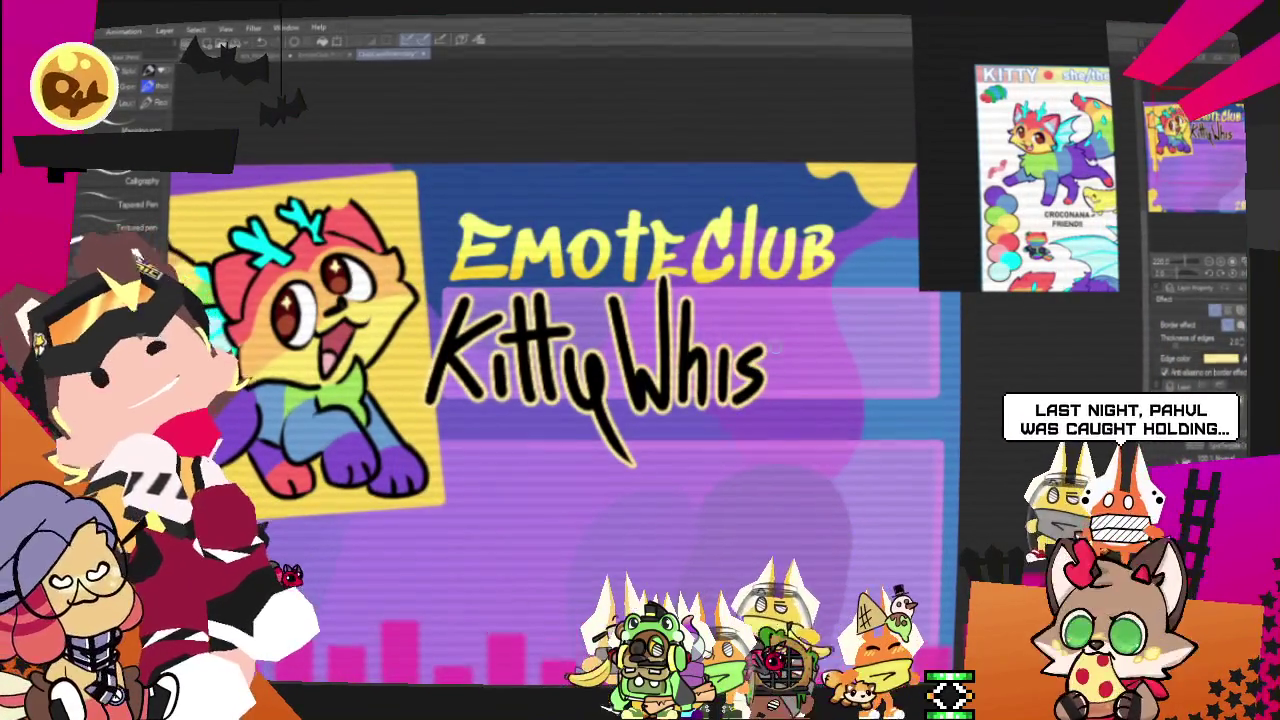
pyautogui.moveTo(776, 308); pyautogui.dragTo(774, 404)
pyautogui.moveTo(805, 335); pyautogui.dragTo(810, 400)
pyautogui.hotkey('ctrl', 'z')
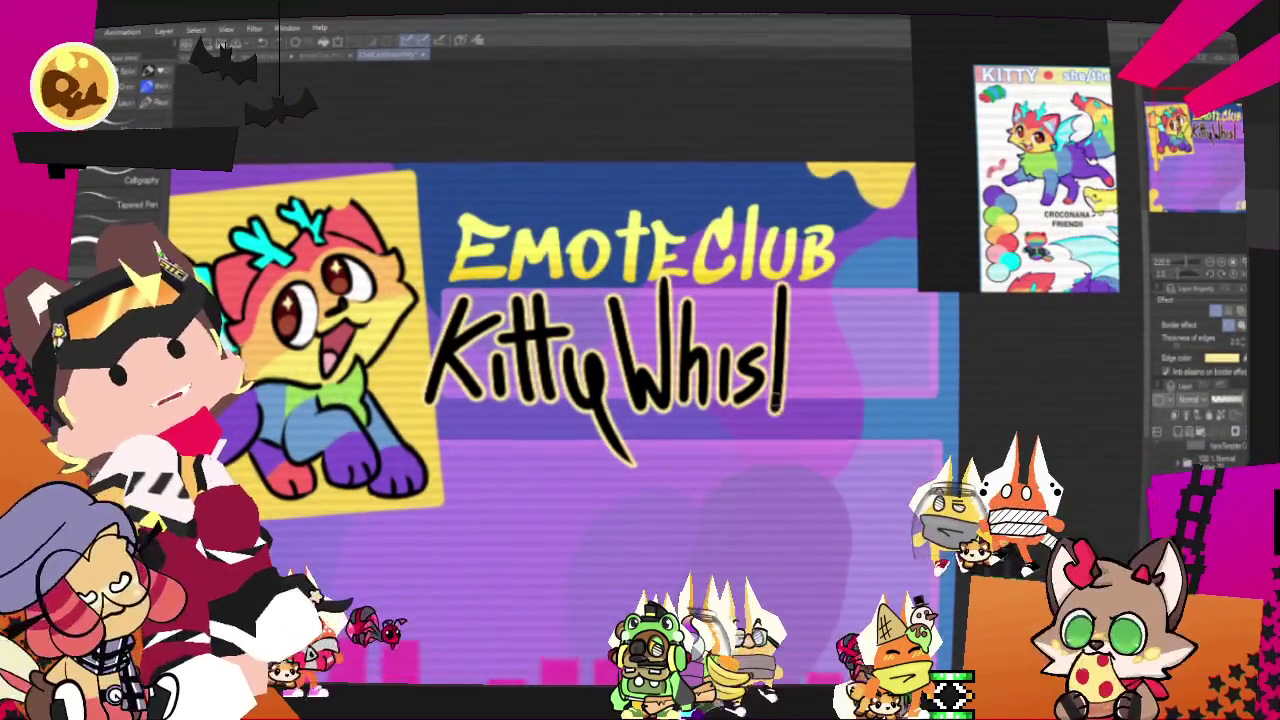
pyautogui.moveTo(805, 335); pyautogui.dragTo(810, 395)
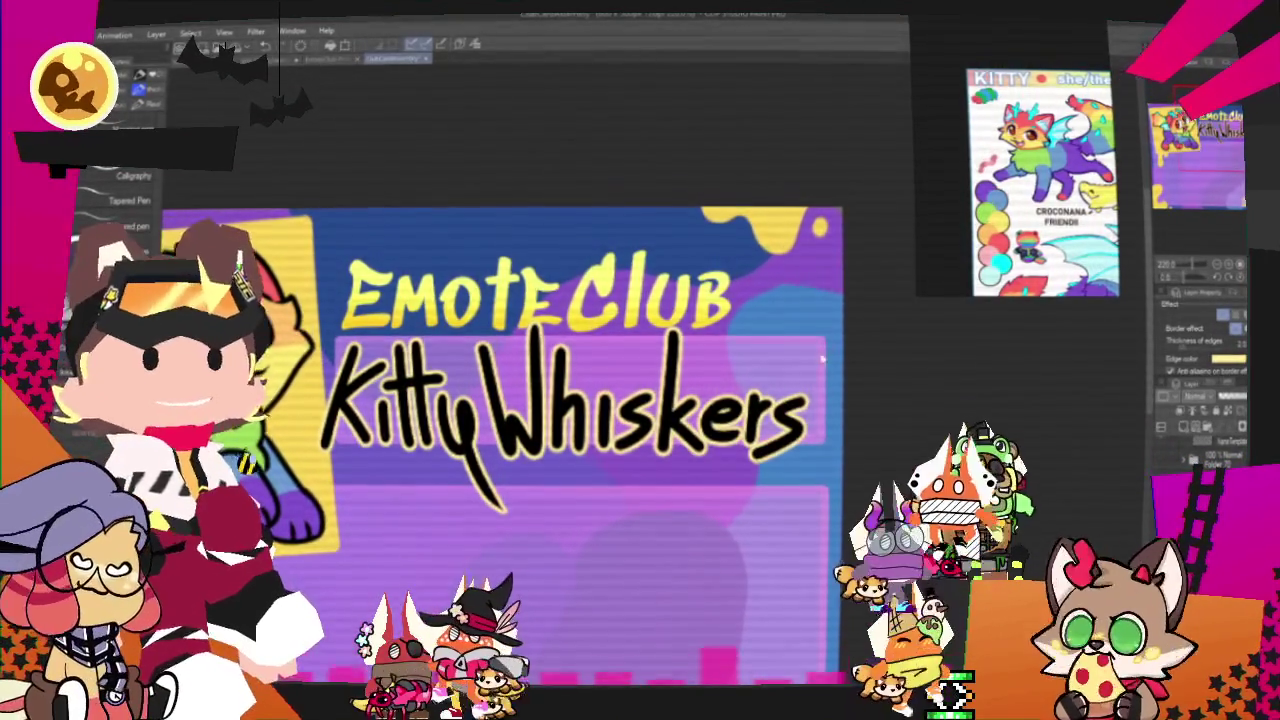
# - Shift the KittyWhiskers lettering slightly left with Ctrl+T and confirm
pyautogui.hotkey('ctrl', 't')
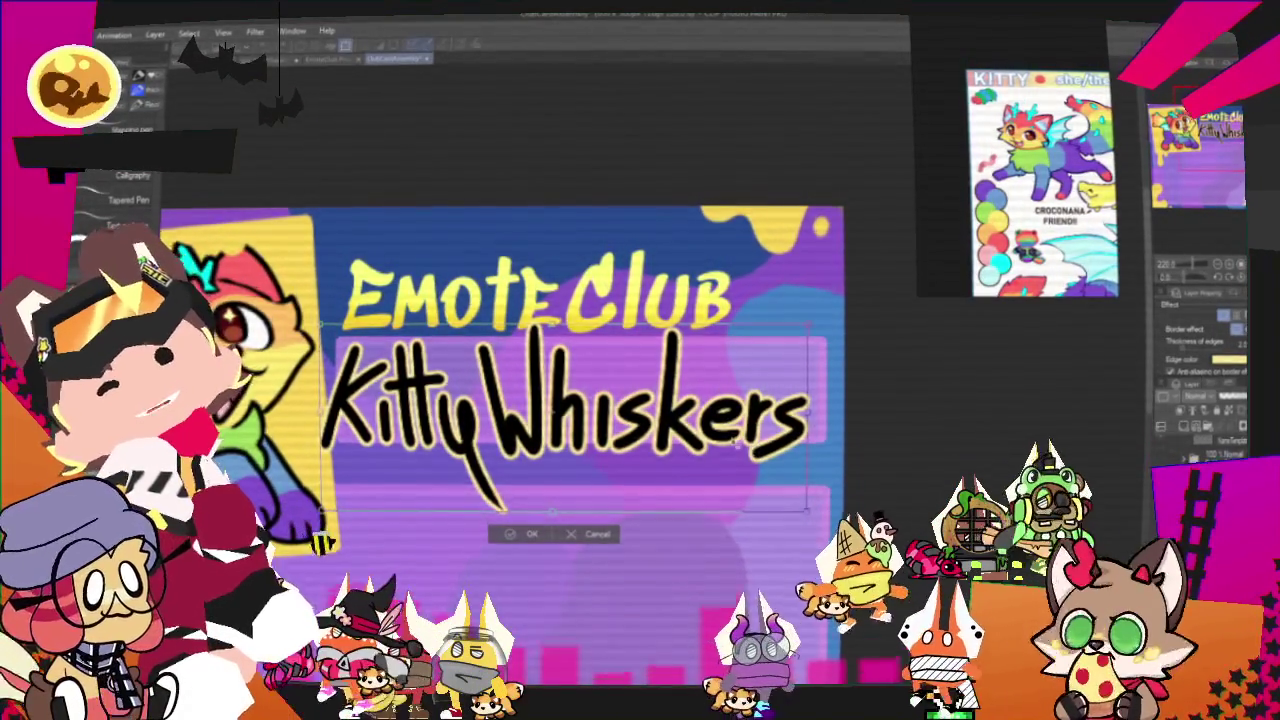
pyautogui.moveTo(520, 420); pyautogui.dragTo(500, 420)
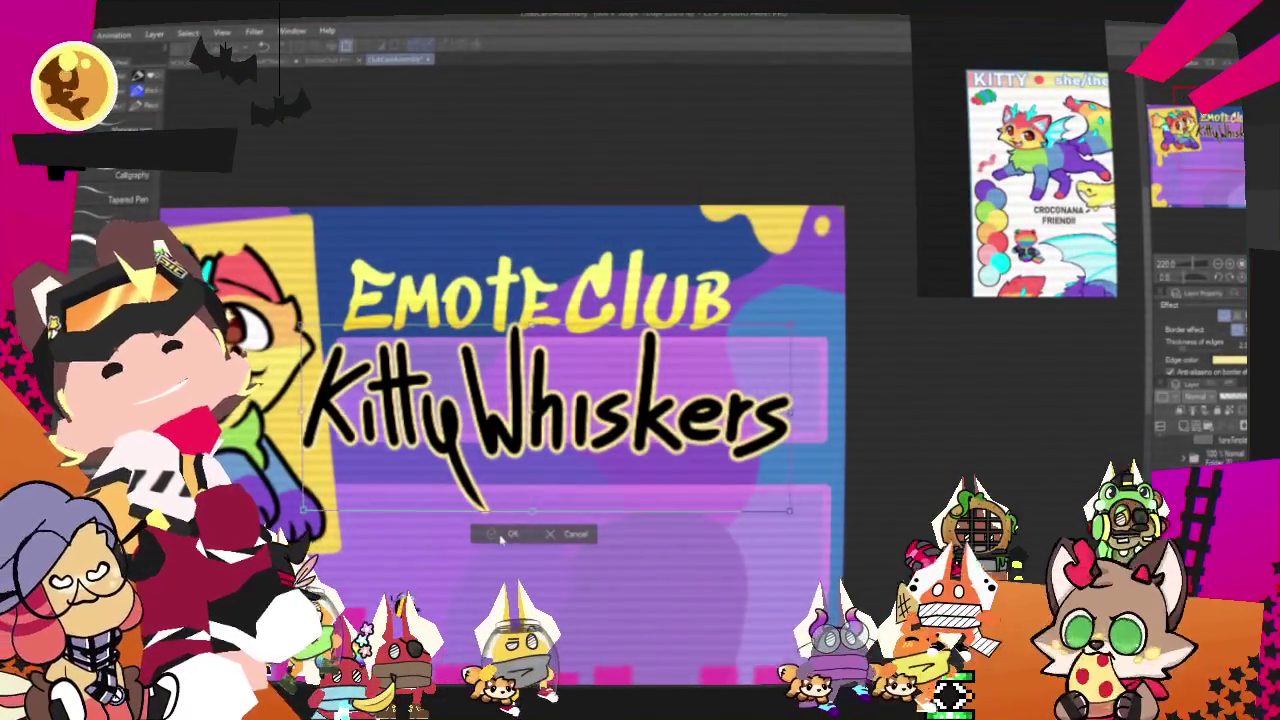
pyautogui.click(502, 535)
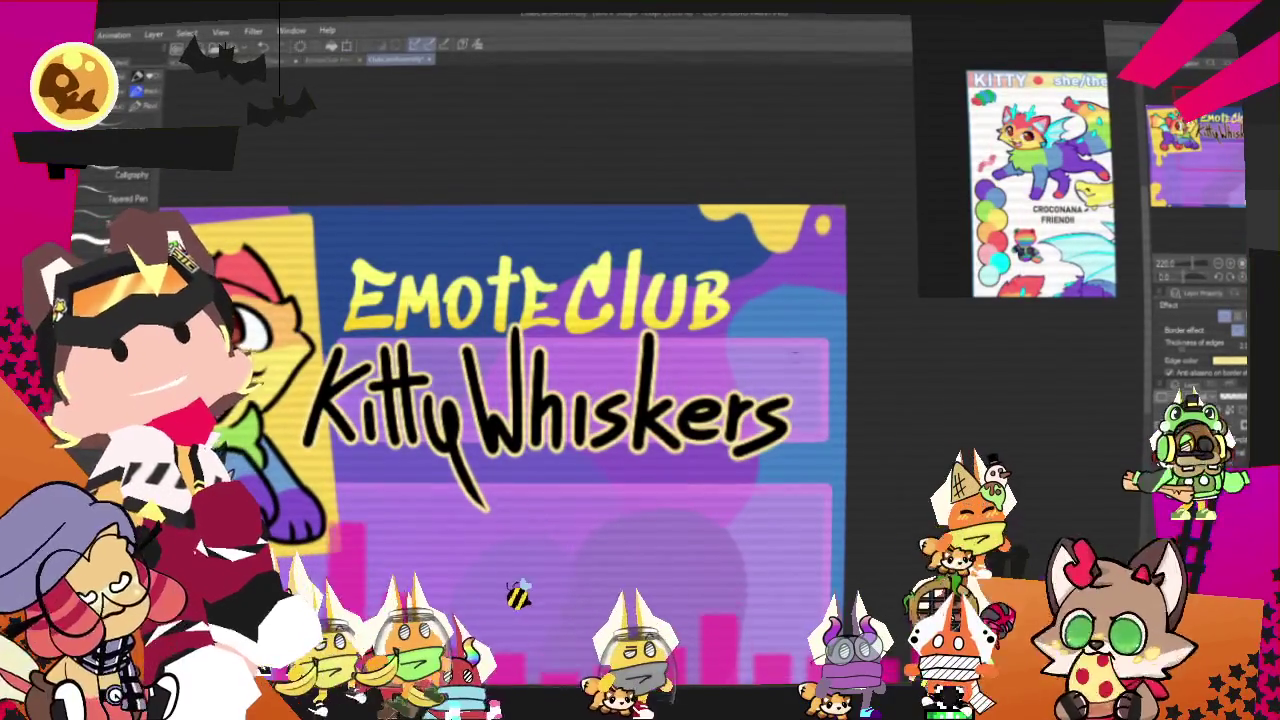
# - Write 'Mew' after the name, undoing one bad stroke
pyautogui.scroll(-5, 550, 400)
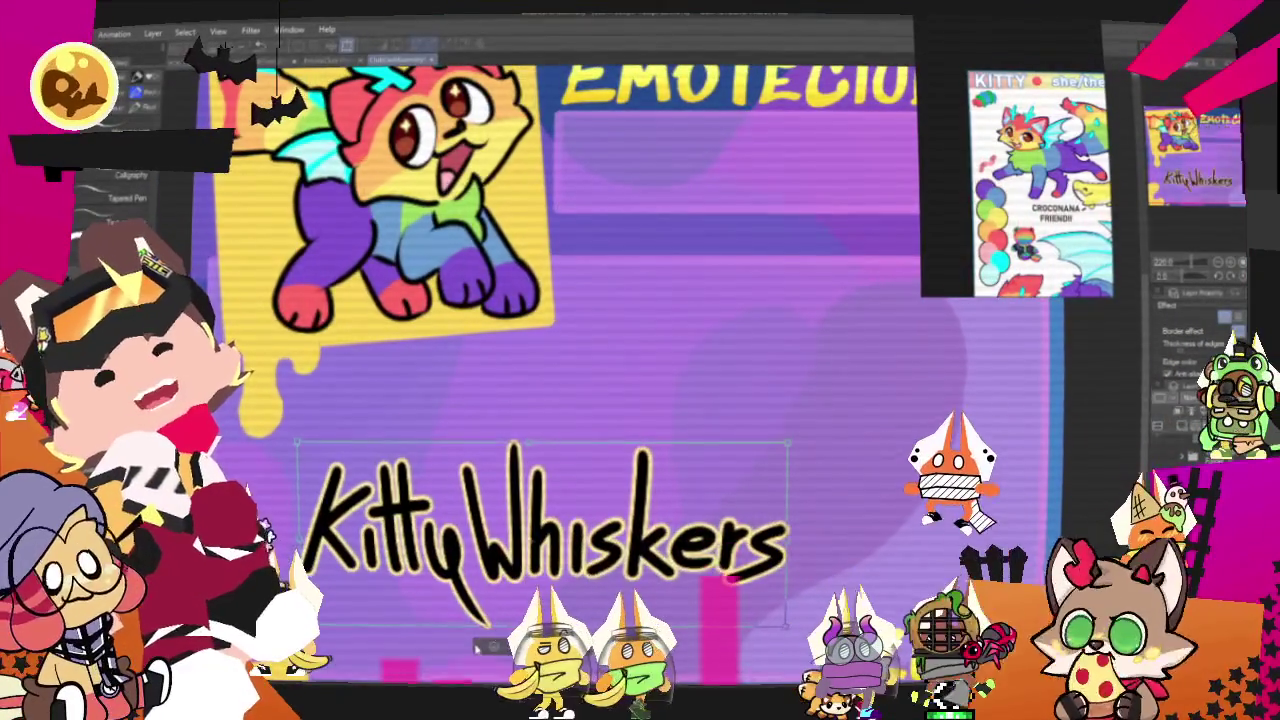
pyautogui.moveTo(826, 472); pyautogui.dragTo(776, 434)
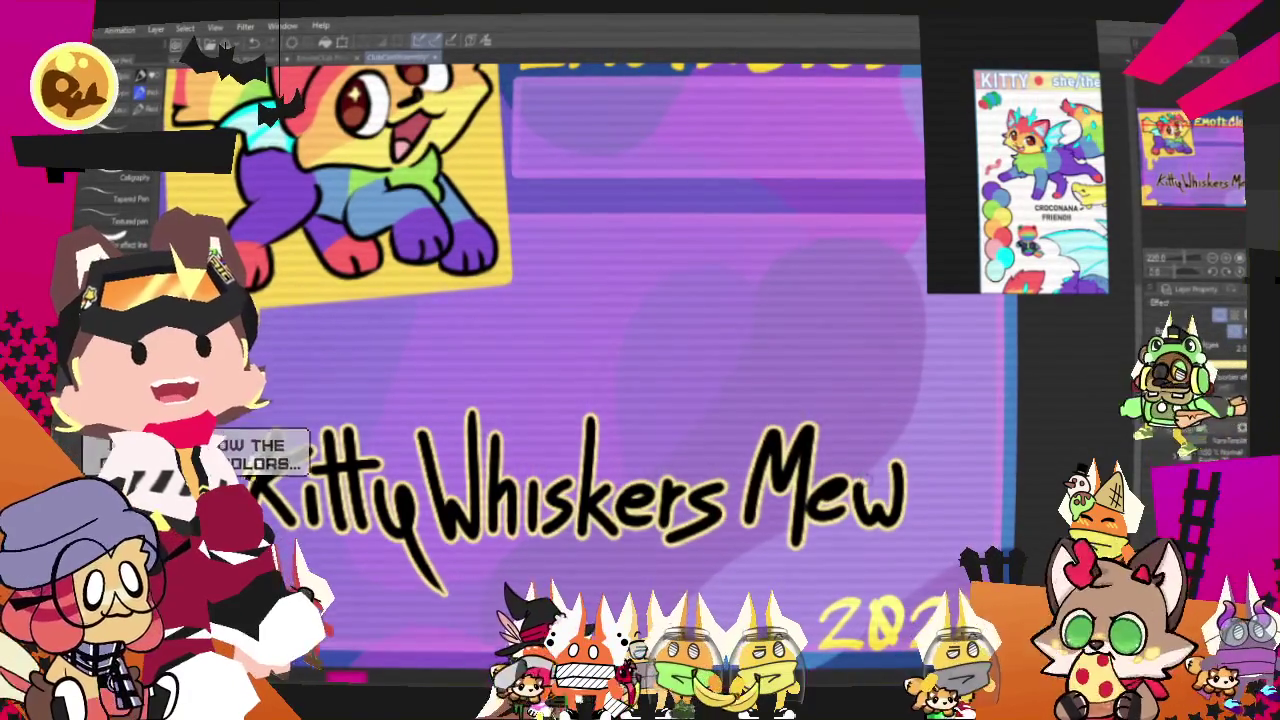
pyautogui.hotkey('ctrl', 'z')
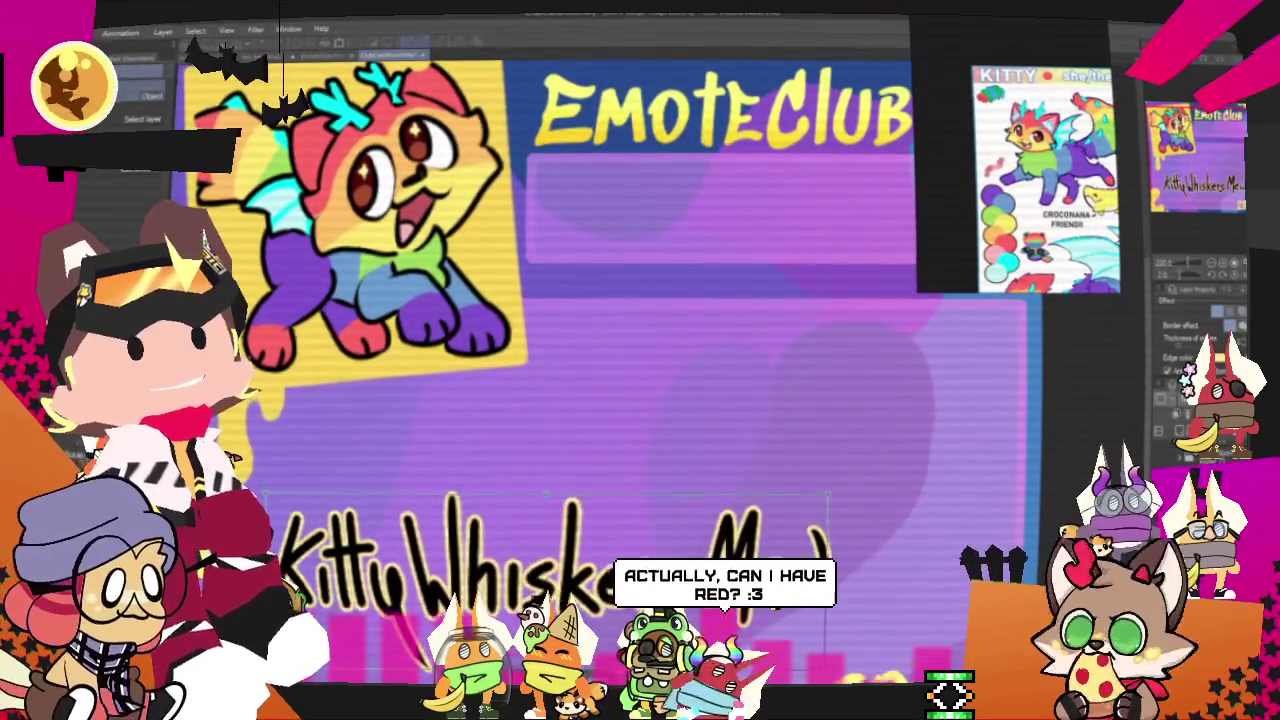
pyautogui.scroll(-5, 590, 320)
pyautogui.scroll(-3, 768, 462)
pyautogui.scroll(-2, 768, 462)
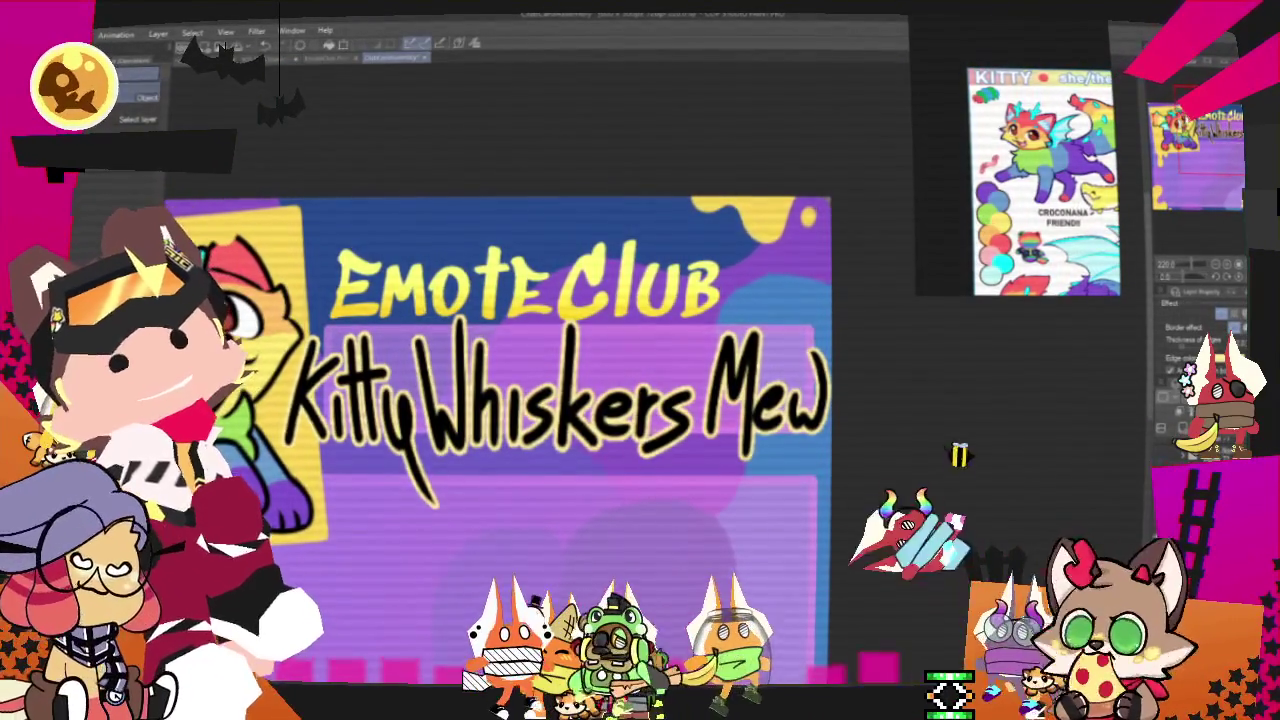
# - Lasso-select the title and name lettering and start scaling it with Ctrl+T
pyautogui.press('m')
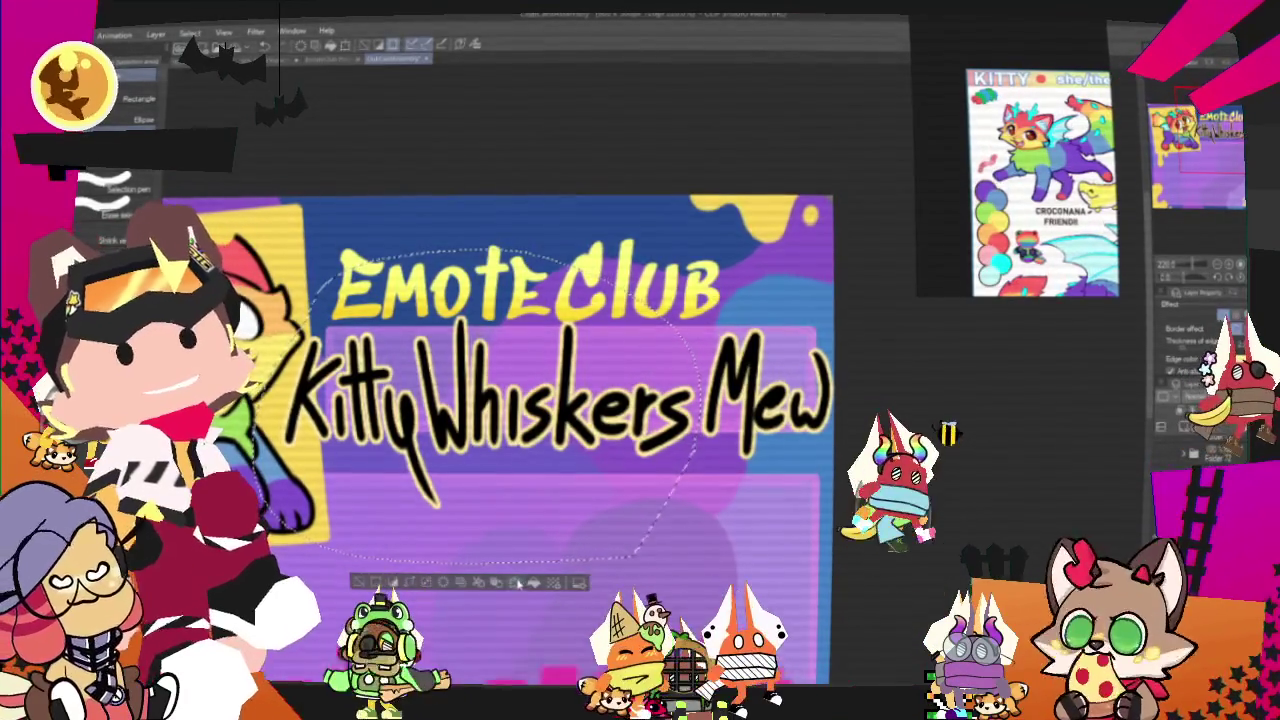
pyautogui.moveTo(697, 445); pyautogui.dragTo(305, 295)
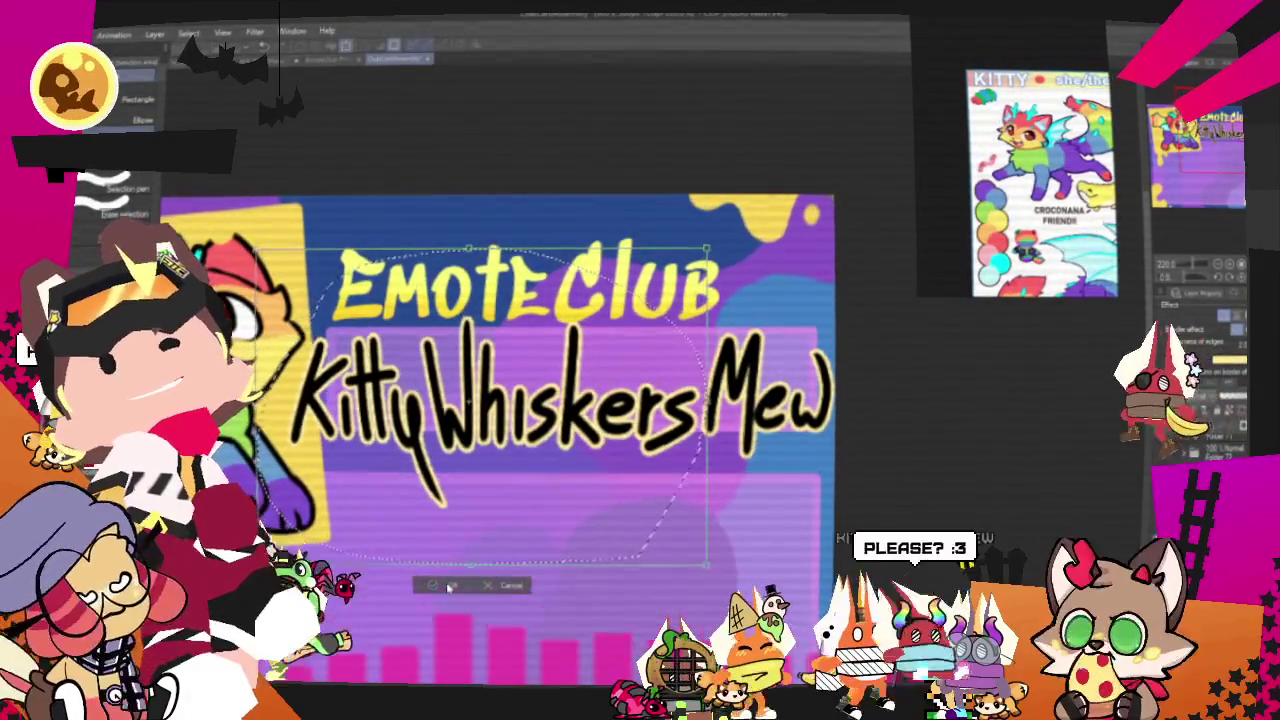
pyautogui.click(440, 584)
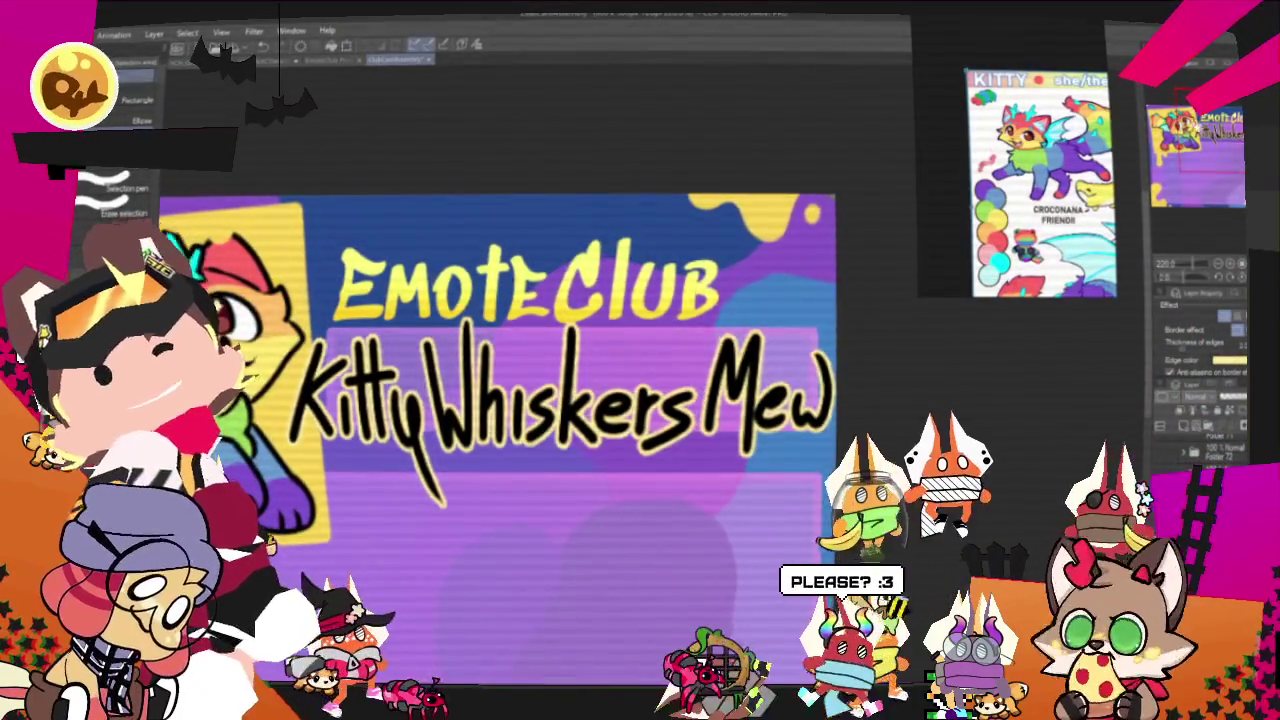
pyautogui.moveTo(400, 589); pyautogui.dragTo(565, 389)
pyautogui.scroll(-2, 560, 300)
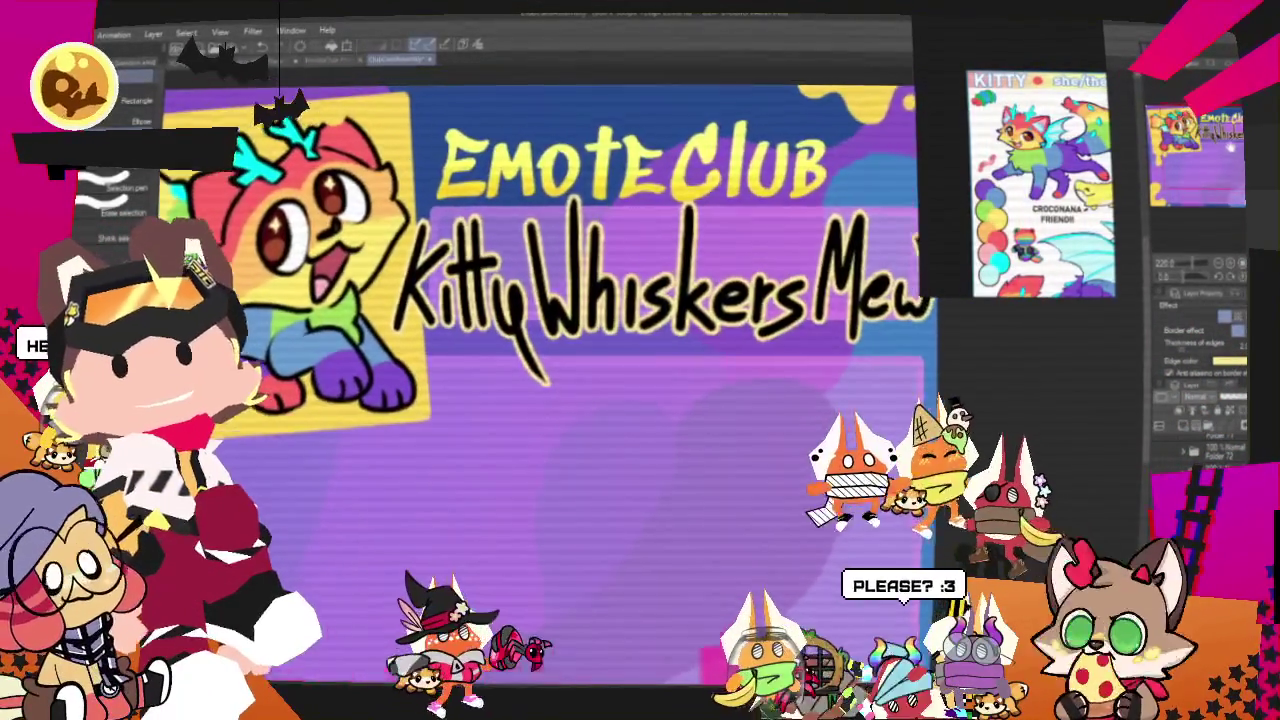
pyautogui.scroll(4, 560, 300)
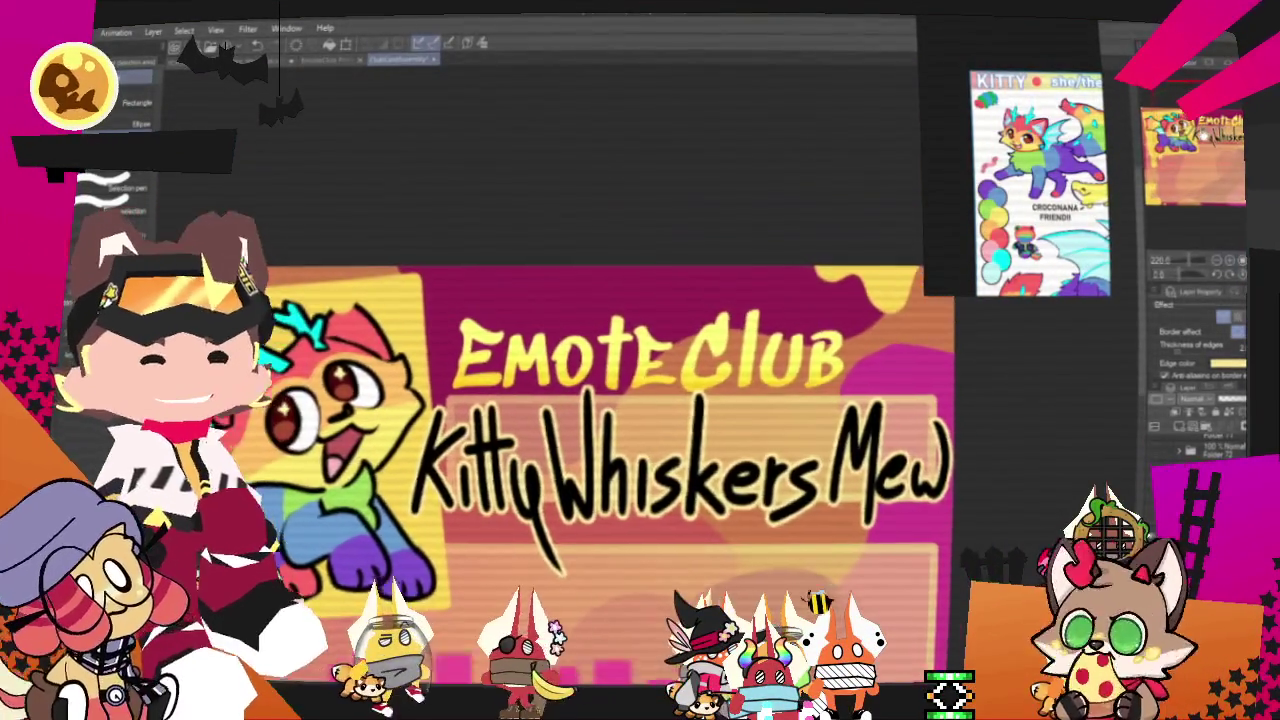
pyautogui.hotkey('ctrl', 't')
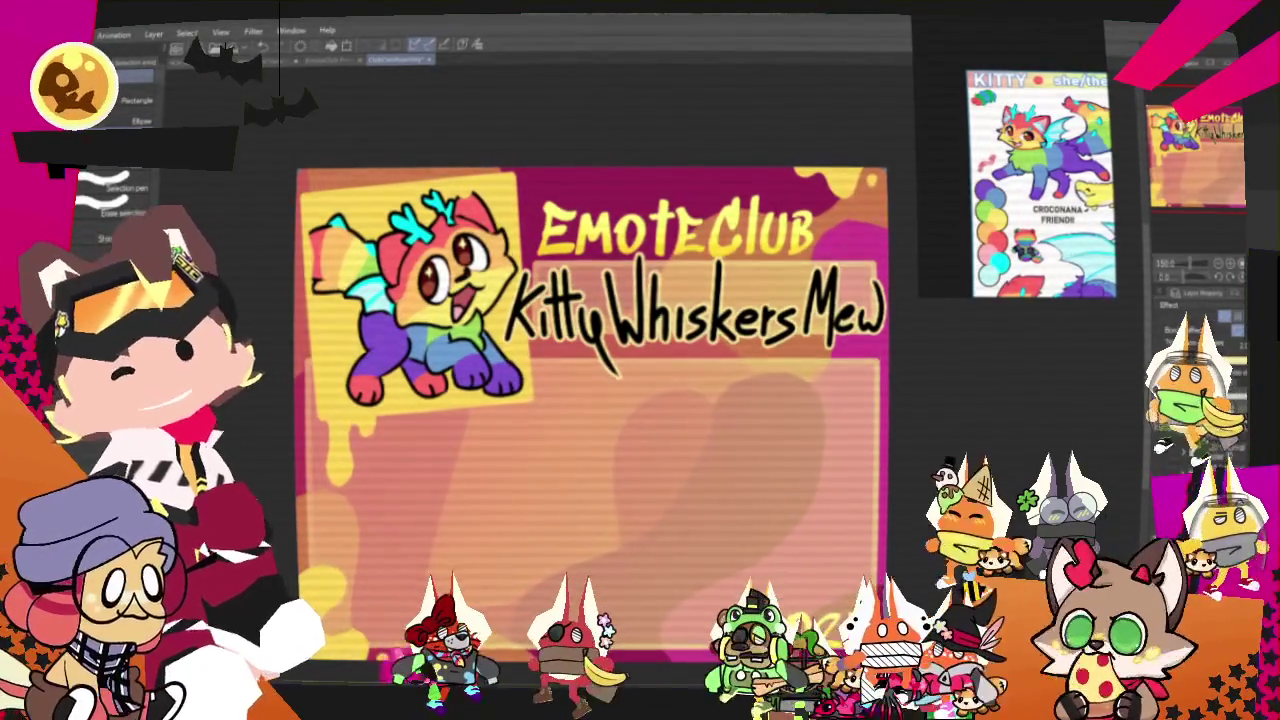
# - Choose PNG under File > Export (Single Layer) for the pink-and-orange card
pyautogui.click(85, 33)
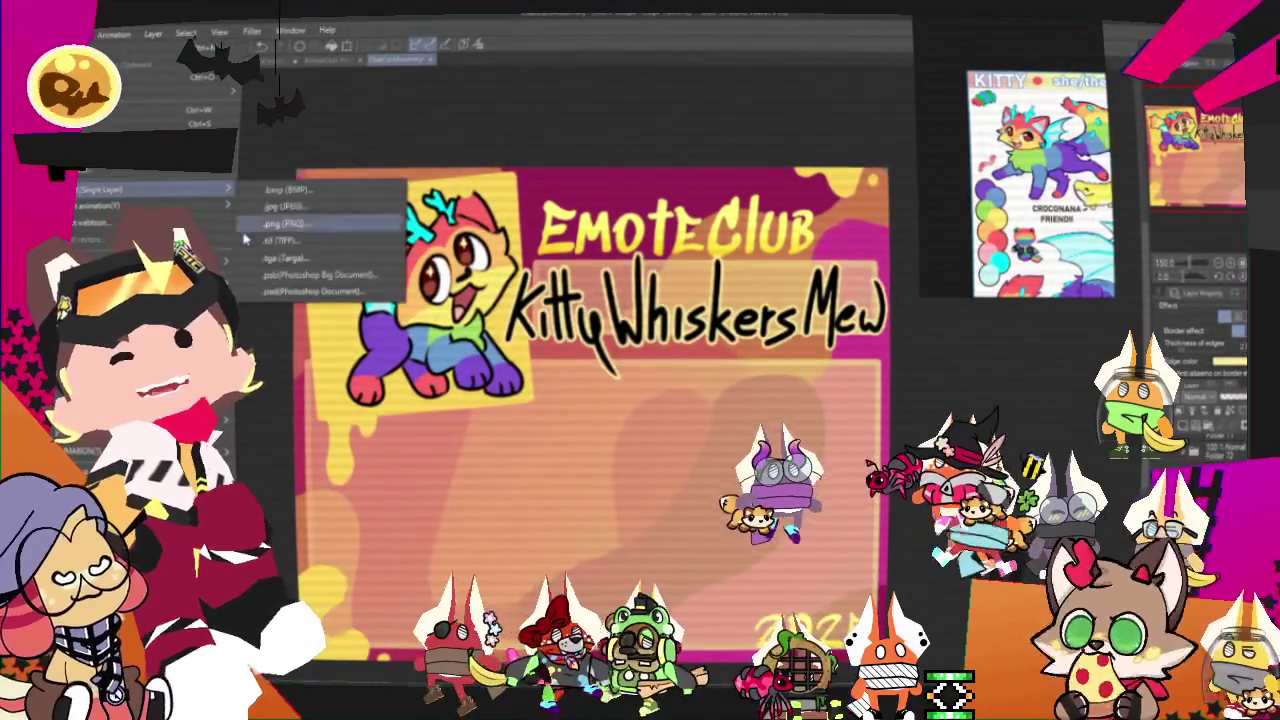
pyautogui.click(468, 30)
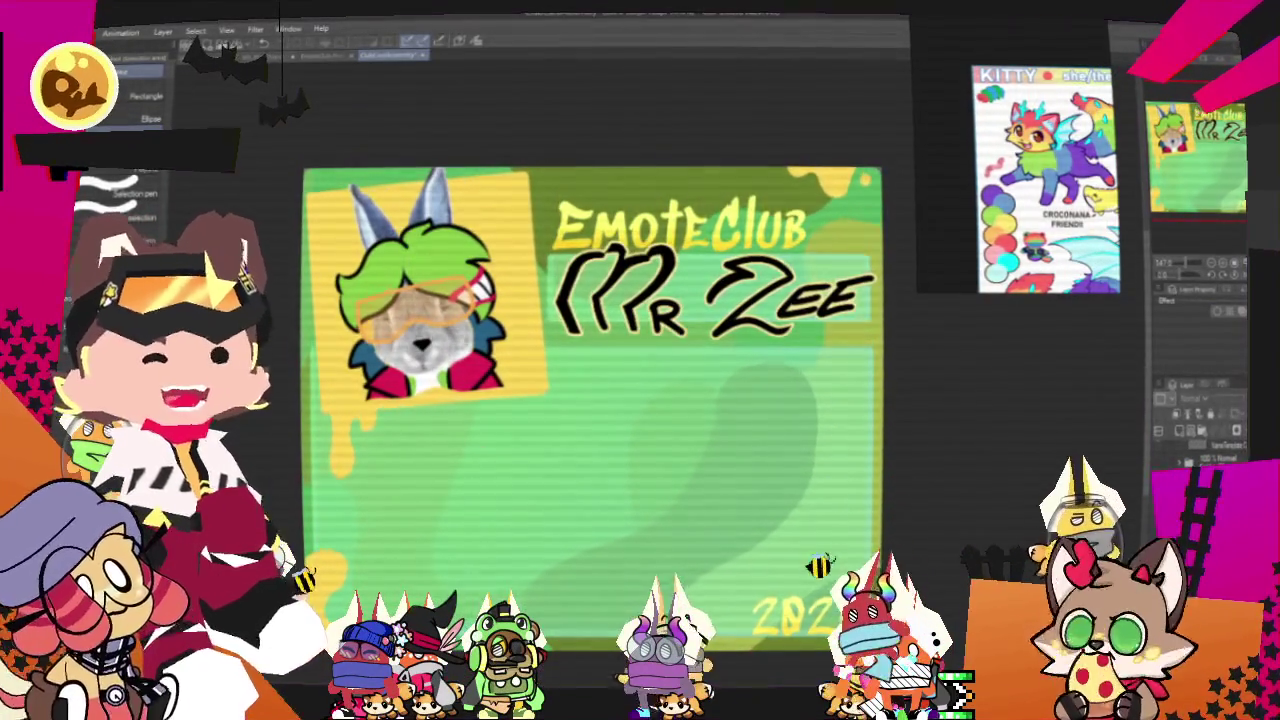
# - Export the Mr Zee card as a single-layer PNG, accepting the default settings
pyautogui.click(62, 34)
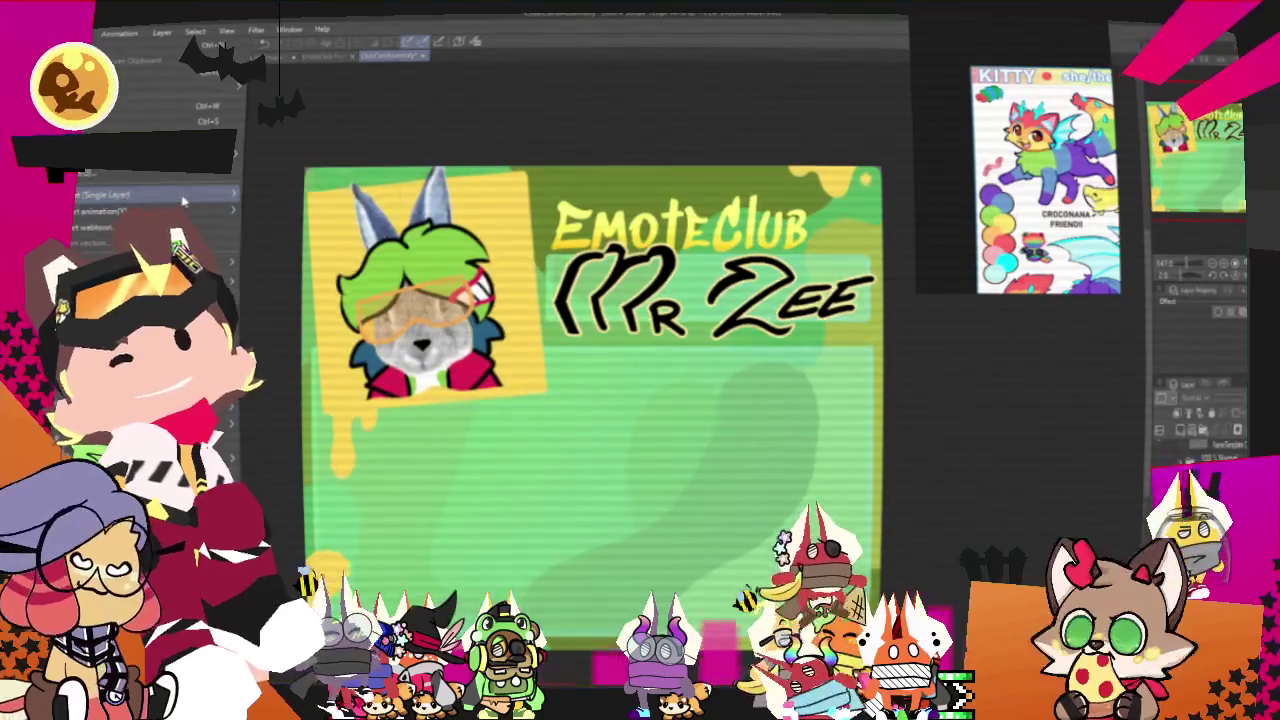
pyautogui.click(262, 229)
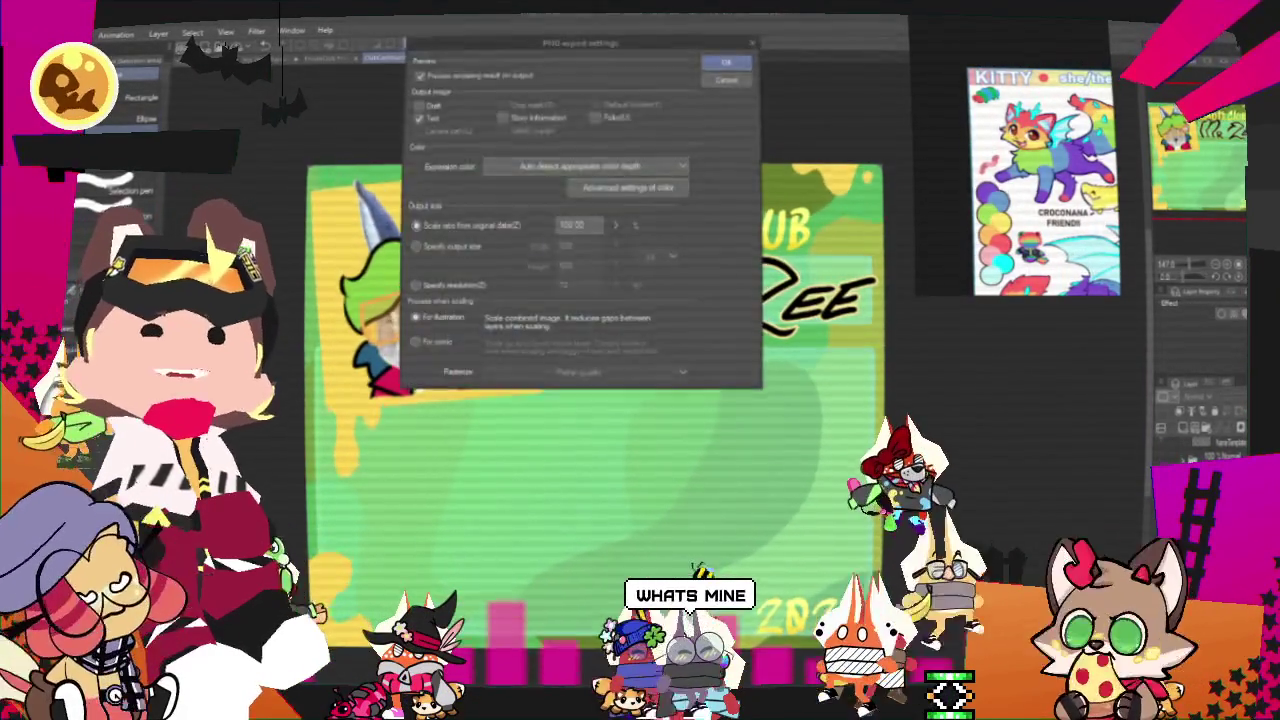
pyautogui.press('Return')
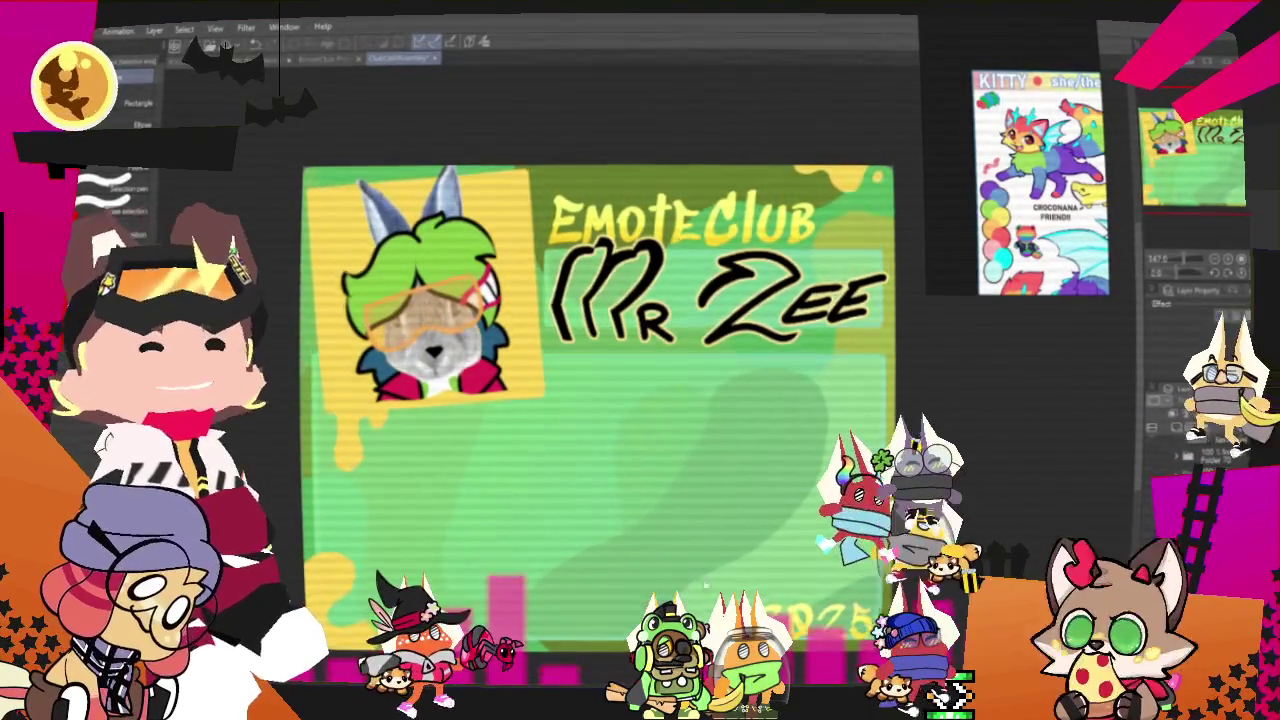
# - Switch to the brown-haired character drawing with Ctrl+Tab
pyautogui.scroll(-1, 741, 399)
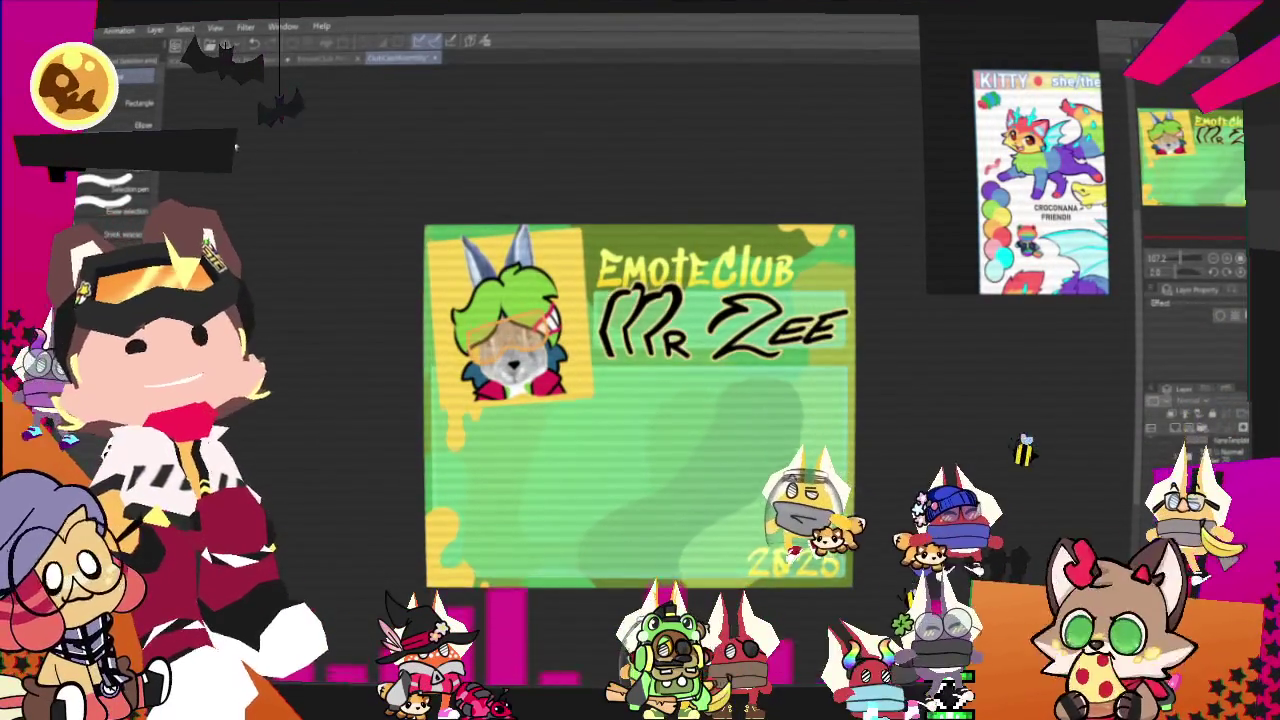
pyautogui.hotkey('ctrl', 'Tab')
pyautogui.scroll(-1, 601, 285)
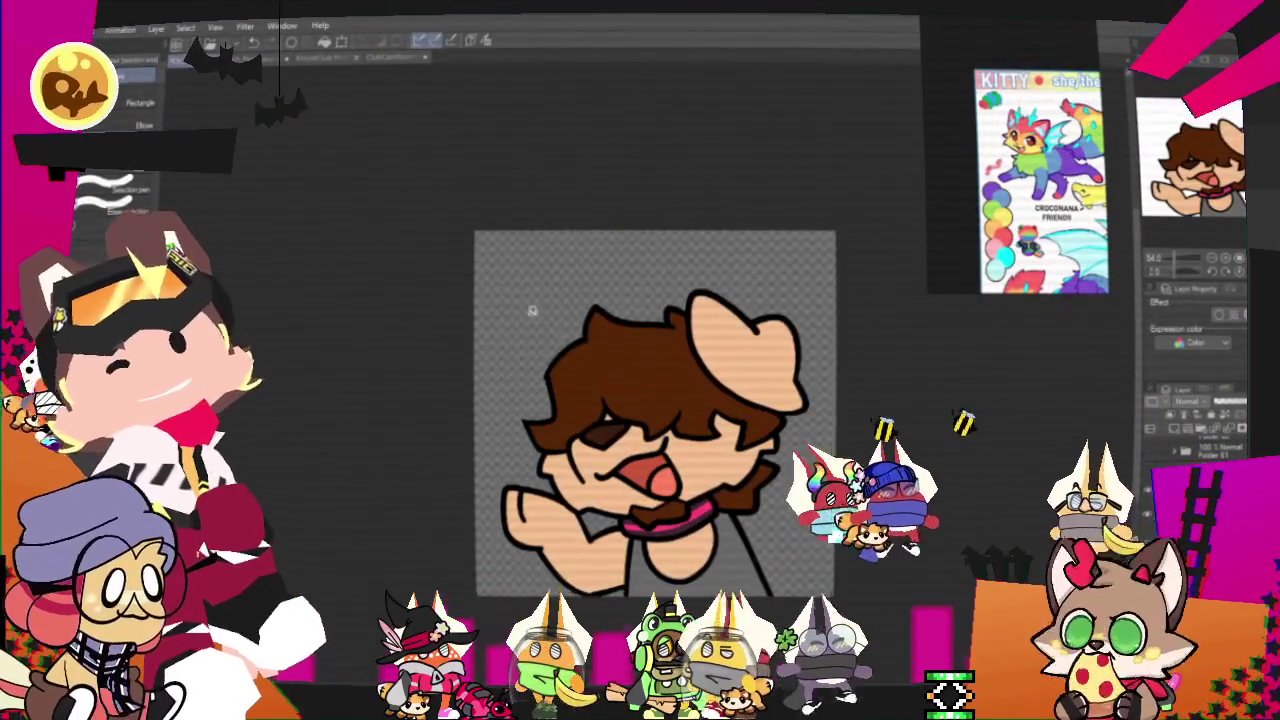
# - Switch to the rainbow cat drawing's document in the tab bar
pyautogui.scroll(-1, 601, 285)
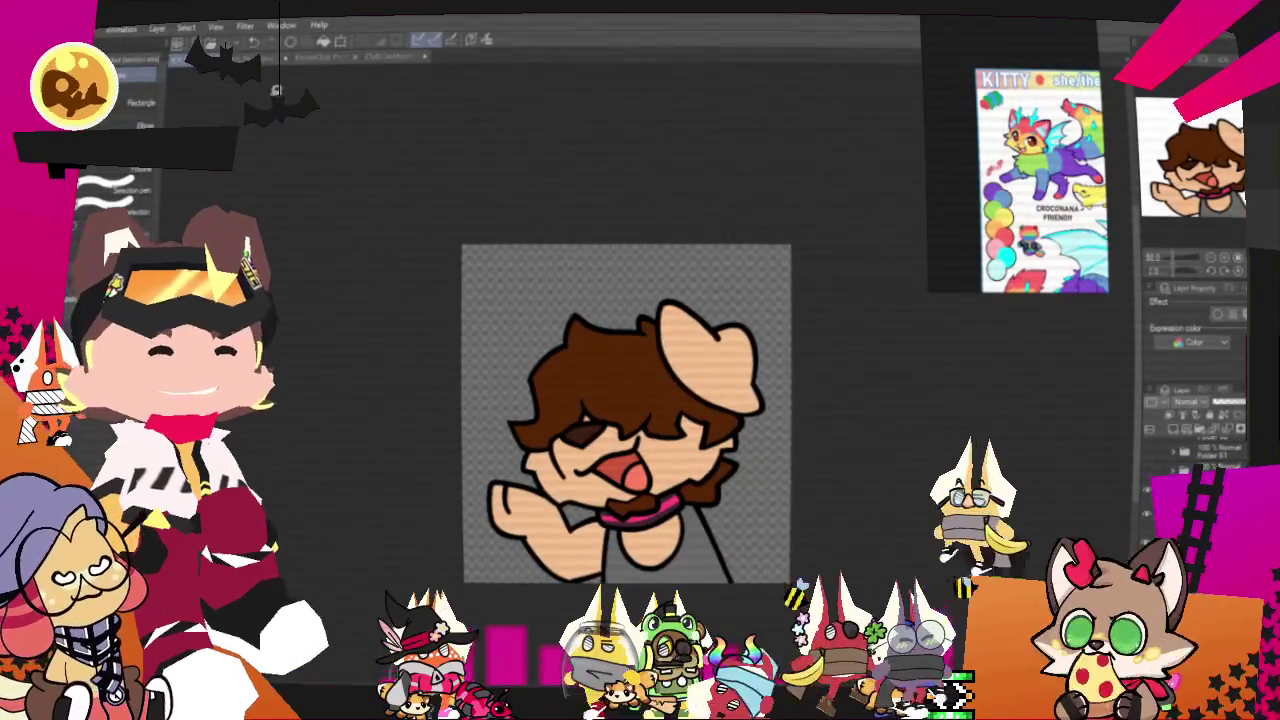
pyautogui.click(325, 57)
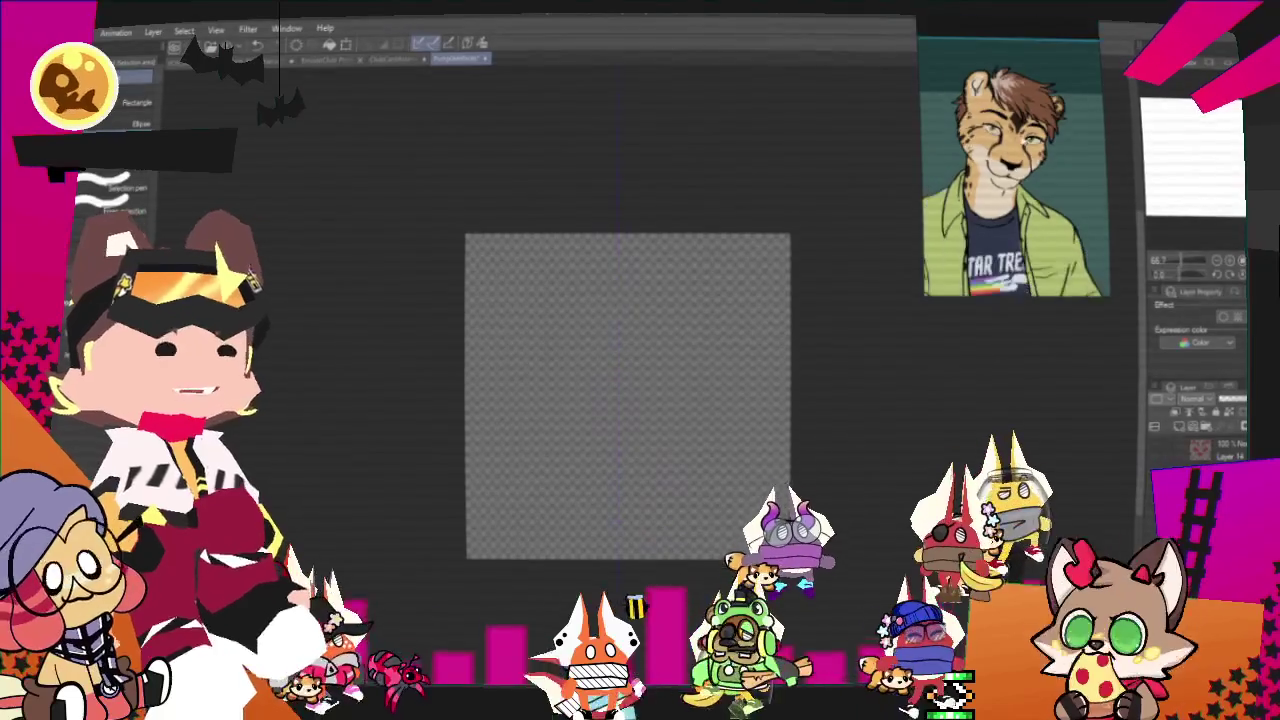
# - Zoom and re-centre the blank transparent canvas, then draw a tan diamond nose at its centre
pyautogui.scroll(1, 609, 330)
pyautogui.scroll(1, 609, 330)
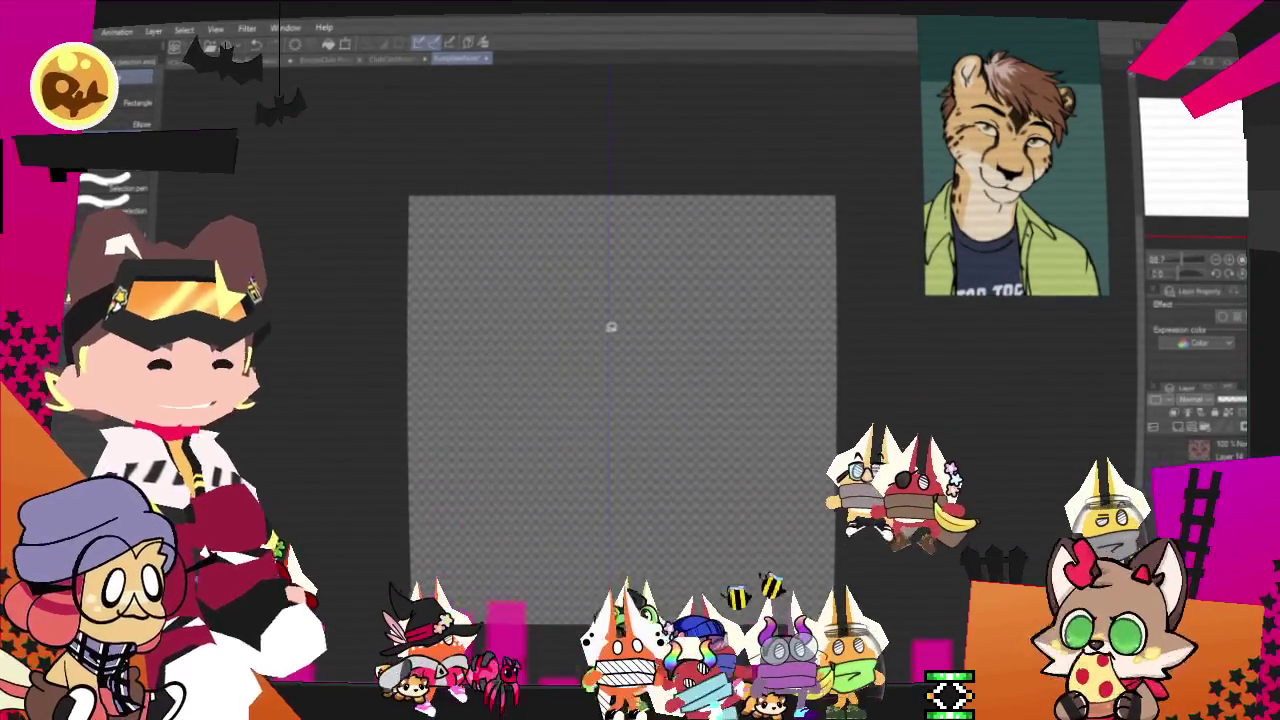
pyautogui.moveTo(611, 327); pyautogui.dragTo(584, 329)
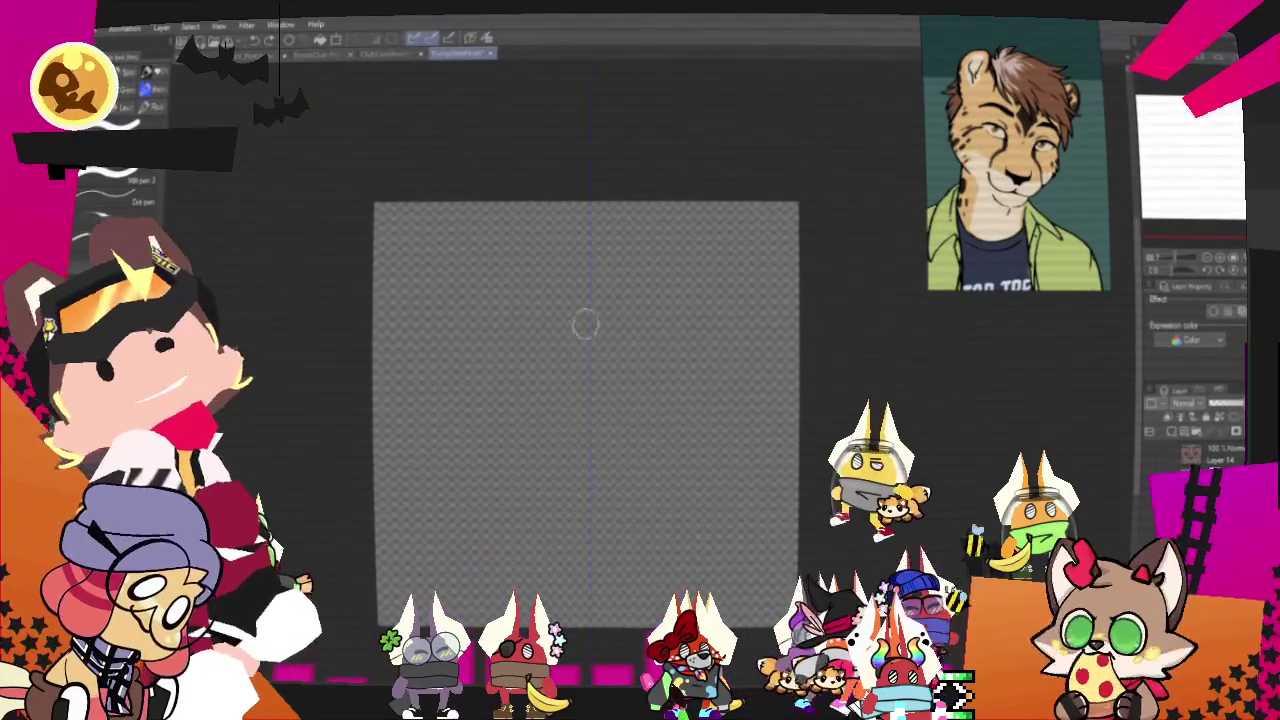
pyautogui.moveTo(558, 362); pyautogui.dragTo(588, 340)
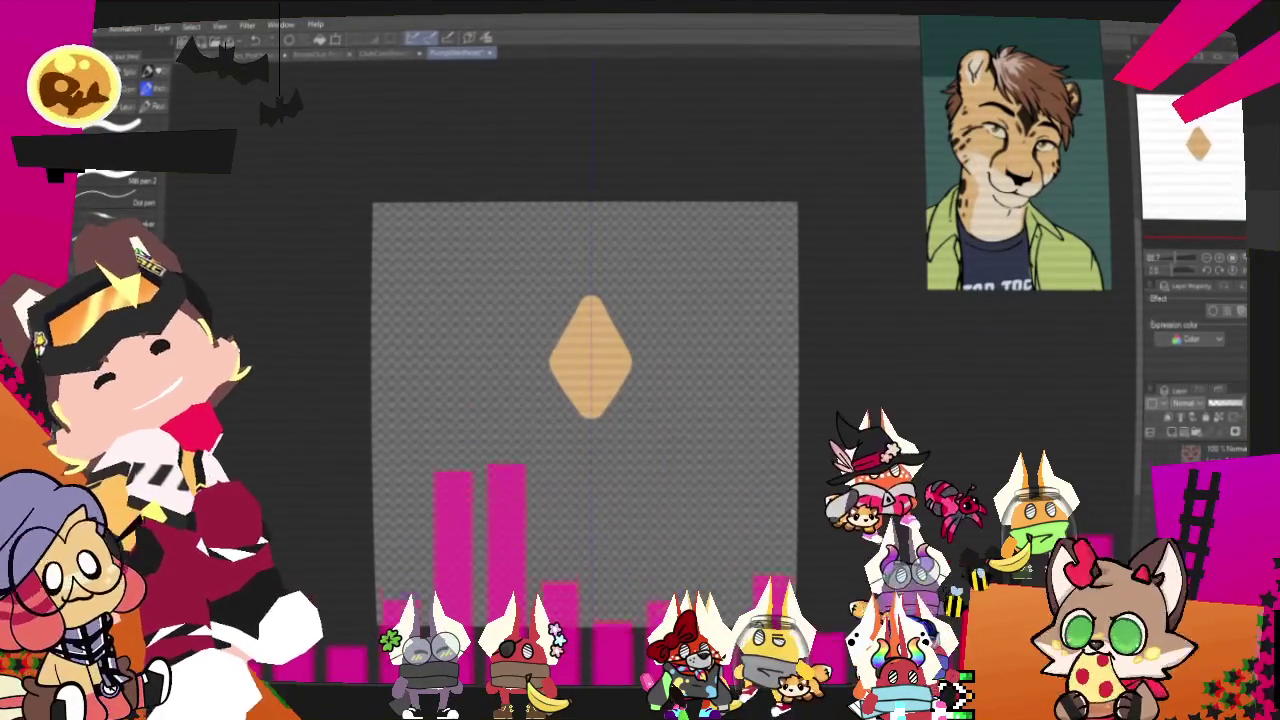
# - Finalise the diamond nose and extend both hooked curls into mirrored tails sweeping downward
pyautogui.hotkey('ctrl', 'z')
pyautogui.hotkey('ctrl', 'z')
pyautogui.hotkey('ctrl', 'y')
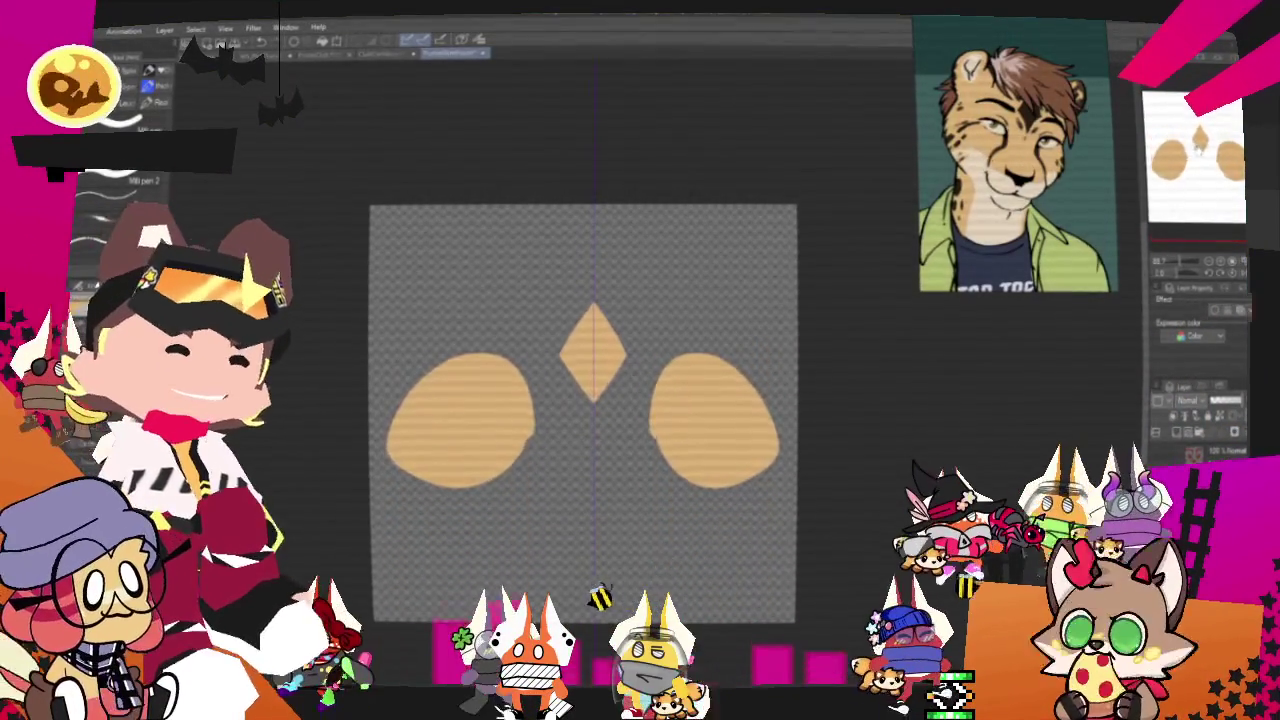
pyautogui.moveTo(667, 570); pyautogui.dragTo(656, 585)
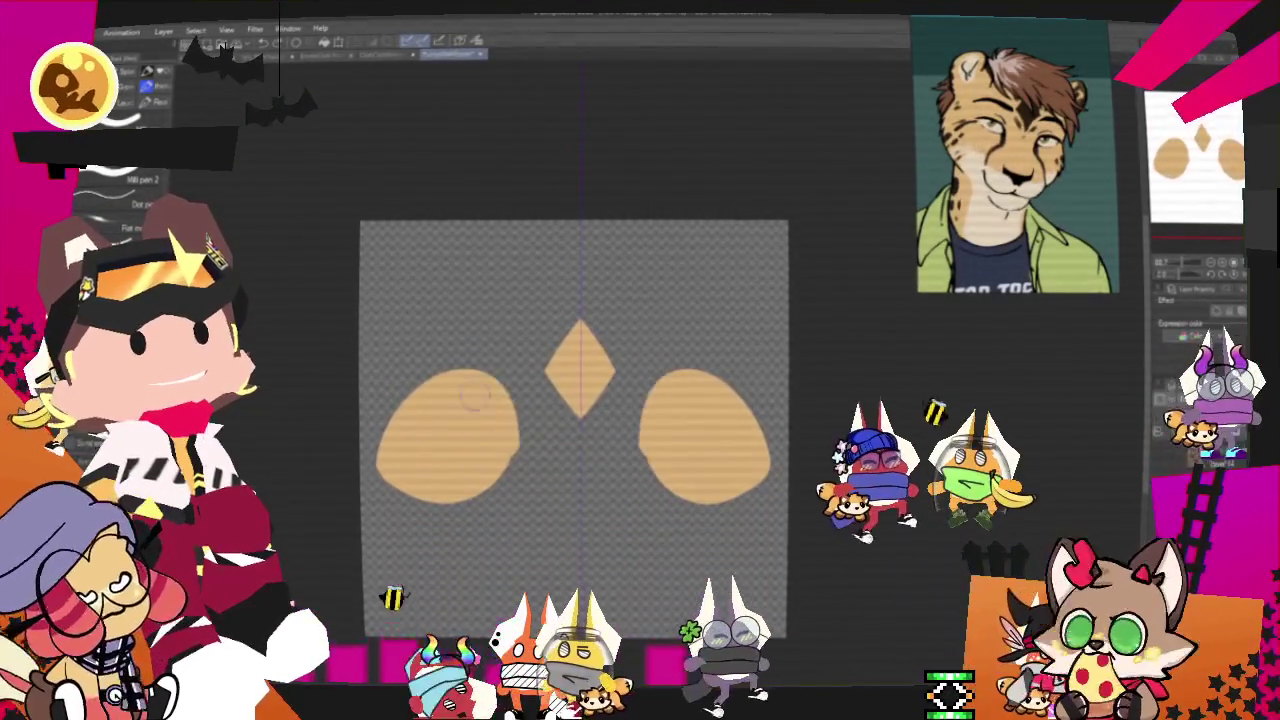
pyautogui.hotkey('ctrl', 'z')
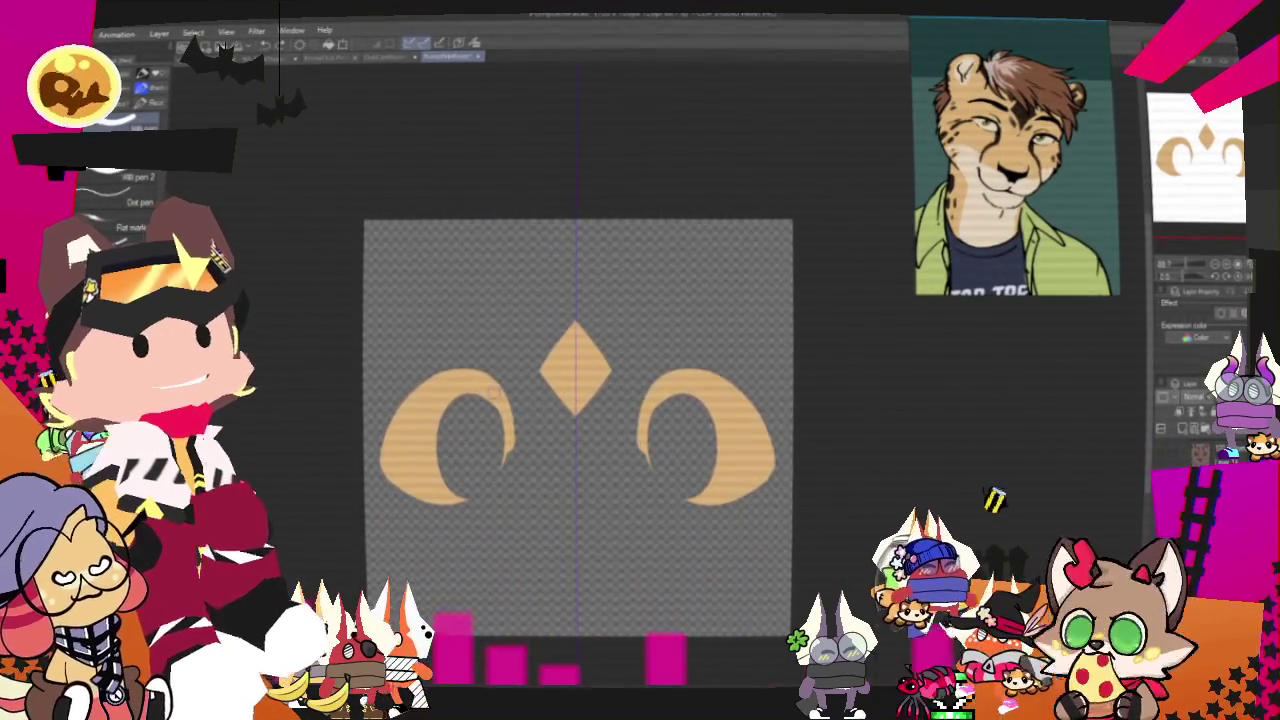
pyautogui.moveTo(500, 440)
pyautogui.mouseDown()
pyautogui.moveTo(522, 497)
pyautogui.moveTo(466, 560)
pyautogui.mouseUp()
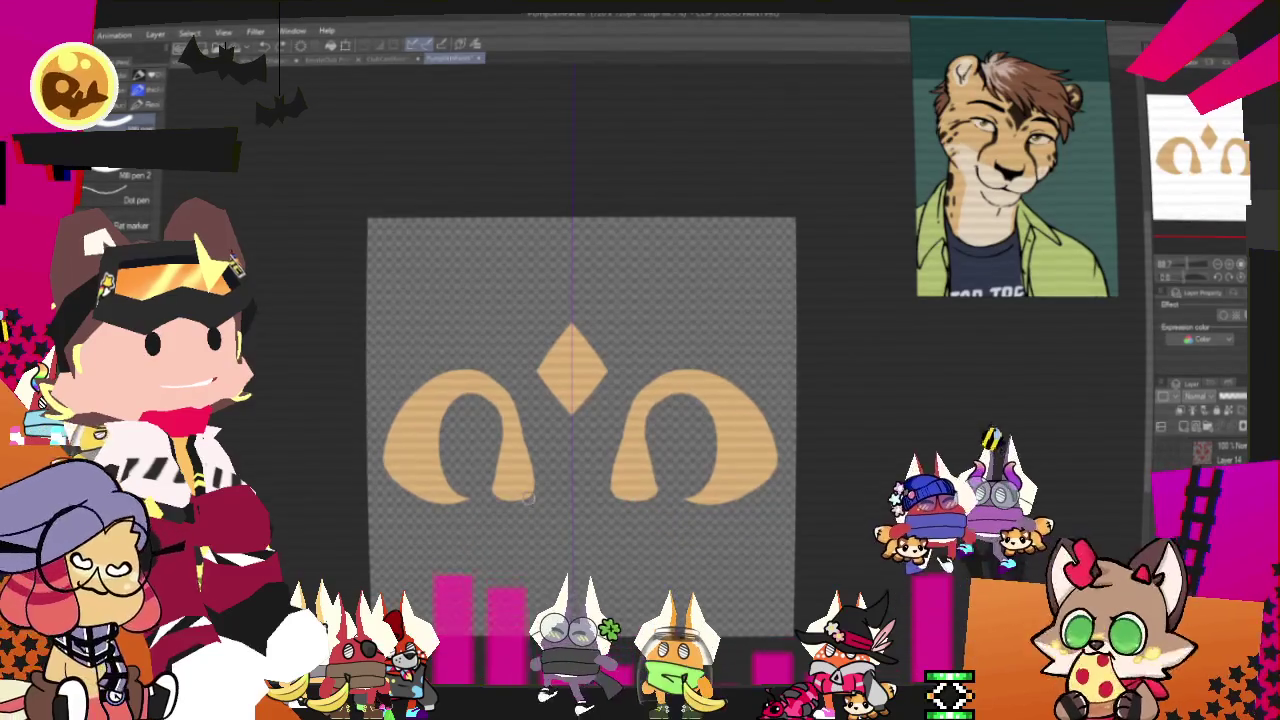
pyautogui.moveTo(527, 498); pyautogui.dragTo(475, 537)
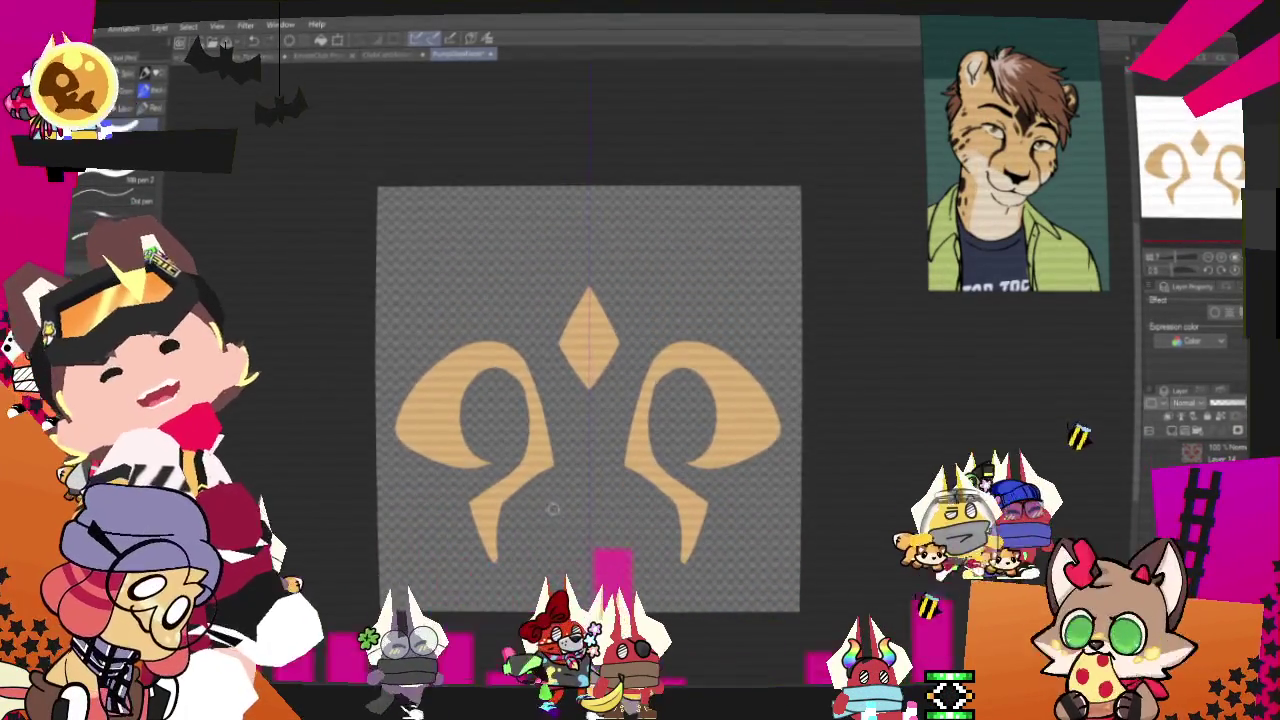
# - Draw the mirrored curved mouth below the nose, undoing a stray stroke beneath it
pyautogui.moveTo(535, 512); pyautogui.dragTo(645, 513)
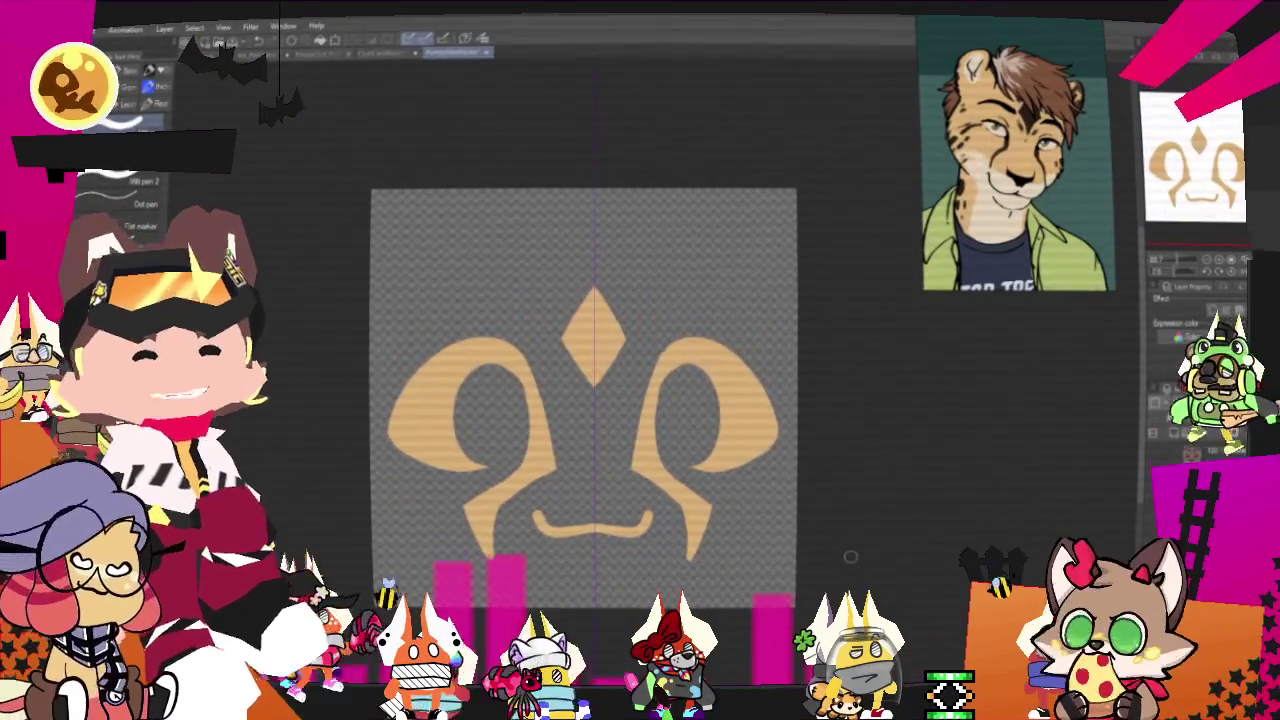
pyautogui.scroll(-3, 850, 556)
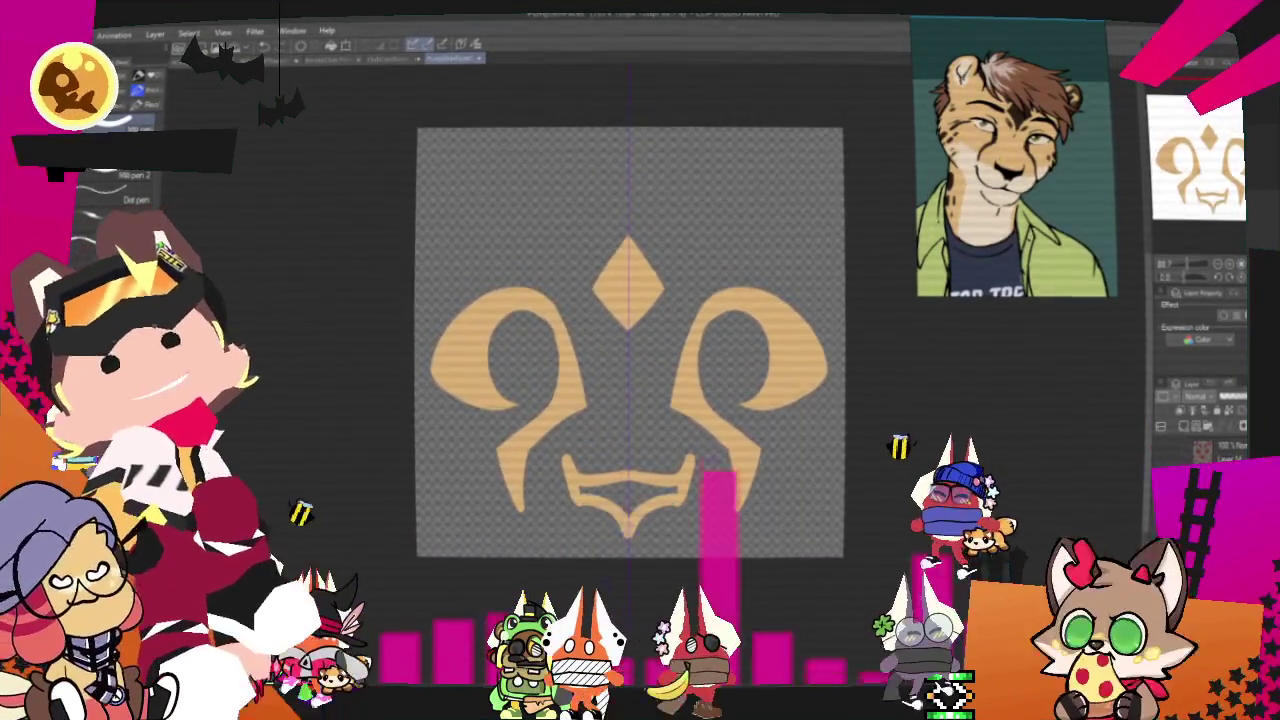
pyautogui.moveTo(628, 490); pyautogui.dragTo(628, 532)
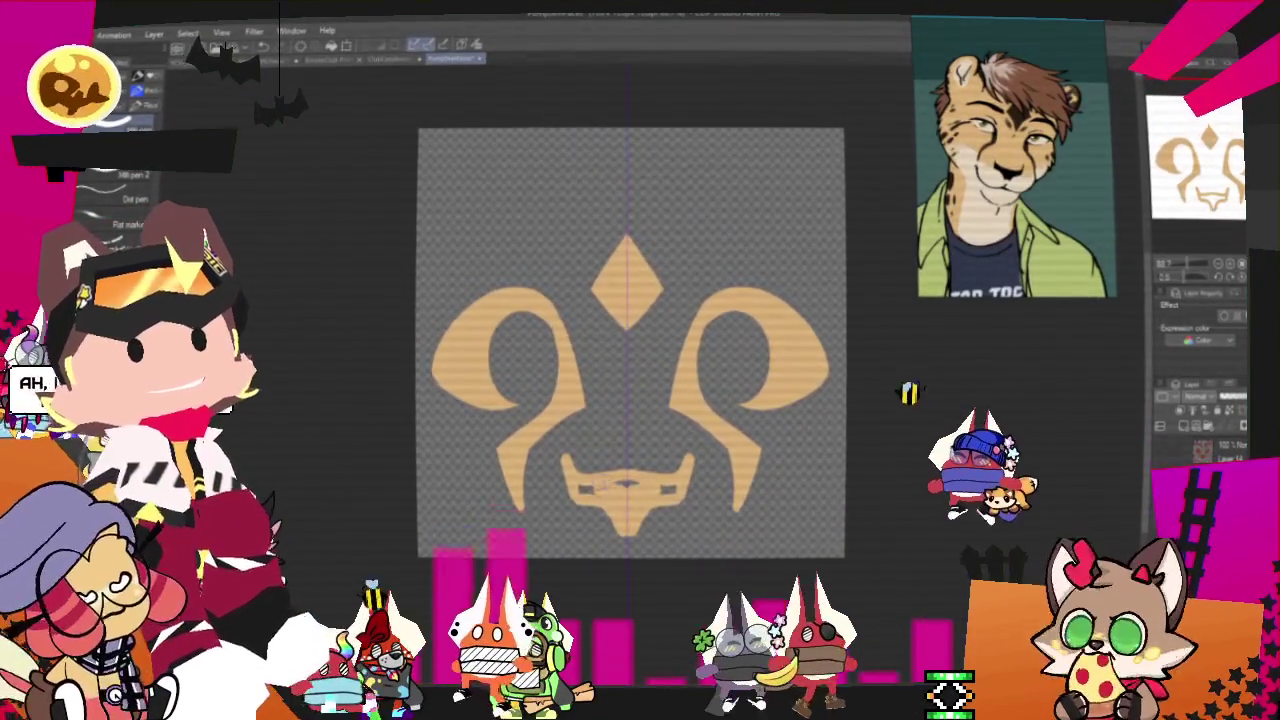
pyautogui.hotkey('ctrl', 'z')
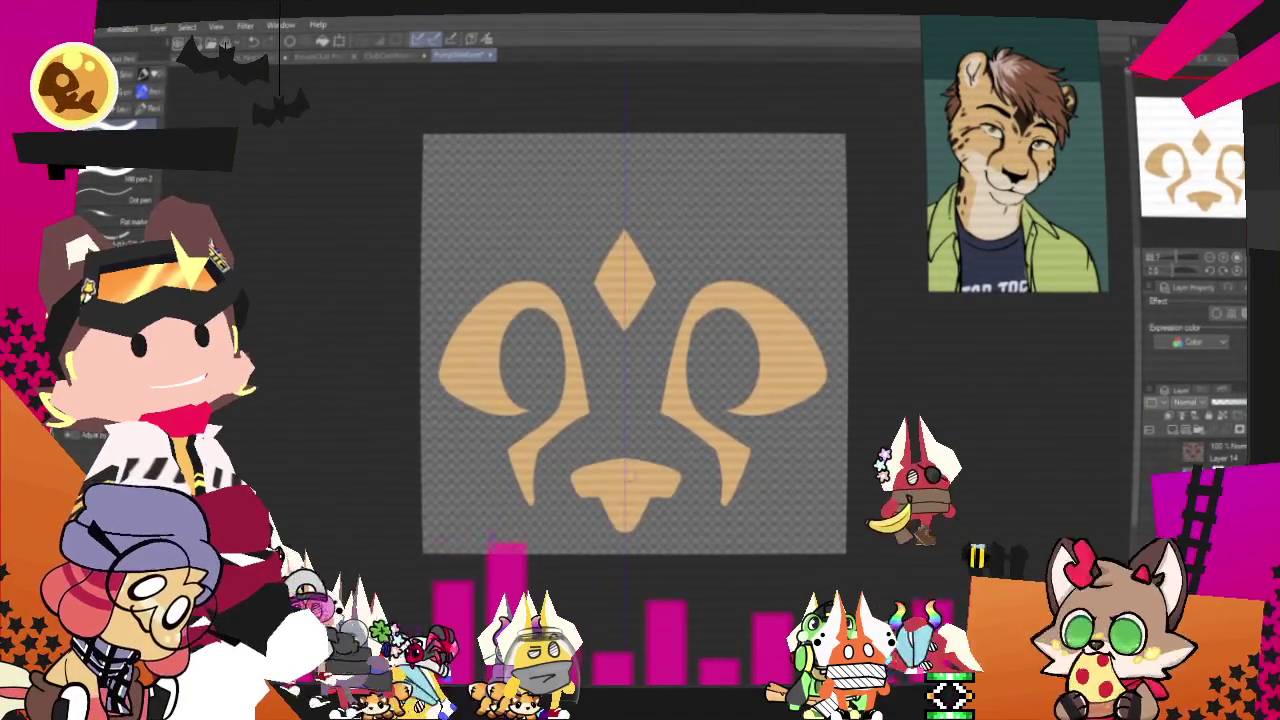
pyautogui.moveTo(633, 343)
pyautogui.mouseDown()
pyautogui.moveTo(650, 420)
pyautogui.moveTo(635, 458)
pyautogui.mouseUp()
# - Paint the top brow shape above the diamond, filling its gap and adding a rightward notch
pyautogui.moveTo(425, 290); pyautogui.dragTo(540, 348)
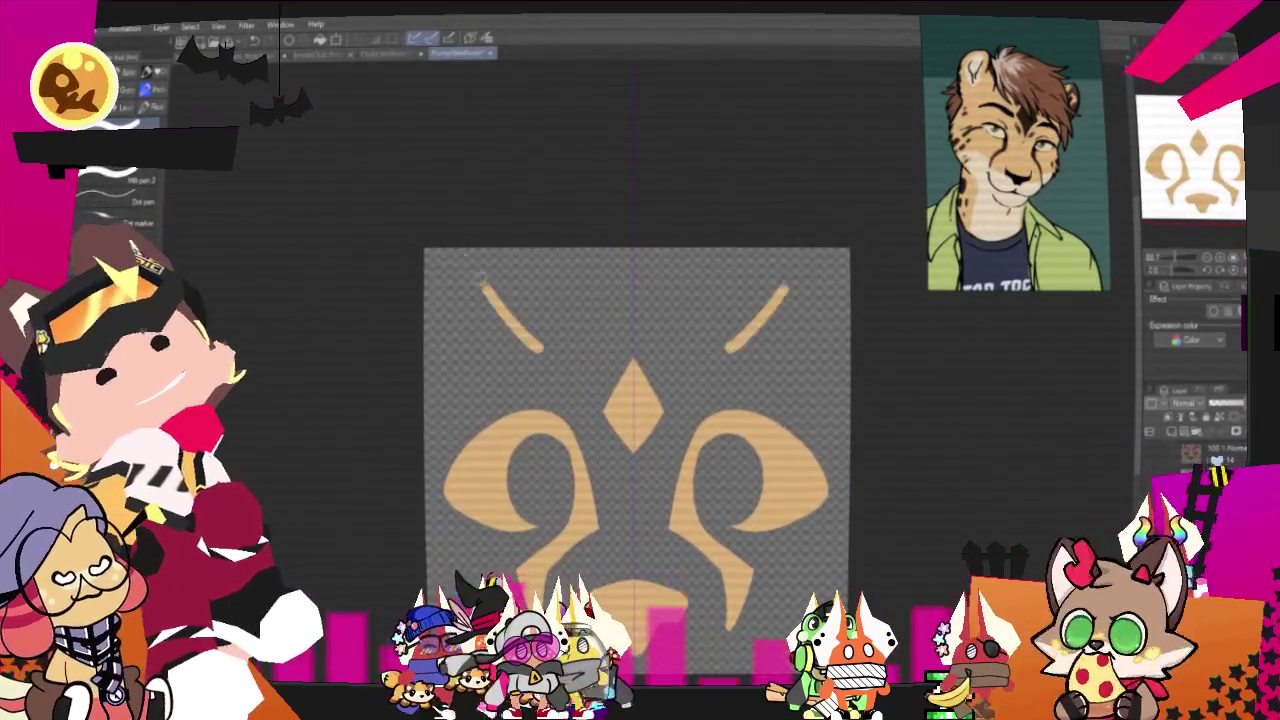
pyautogui.moveTo(425, 425); pyautogui.dragTo(460, 436)
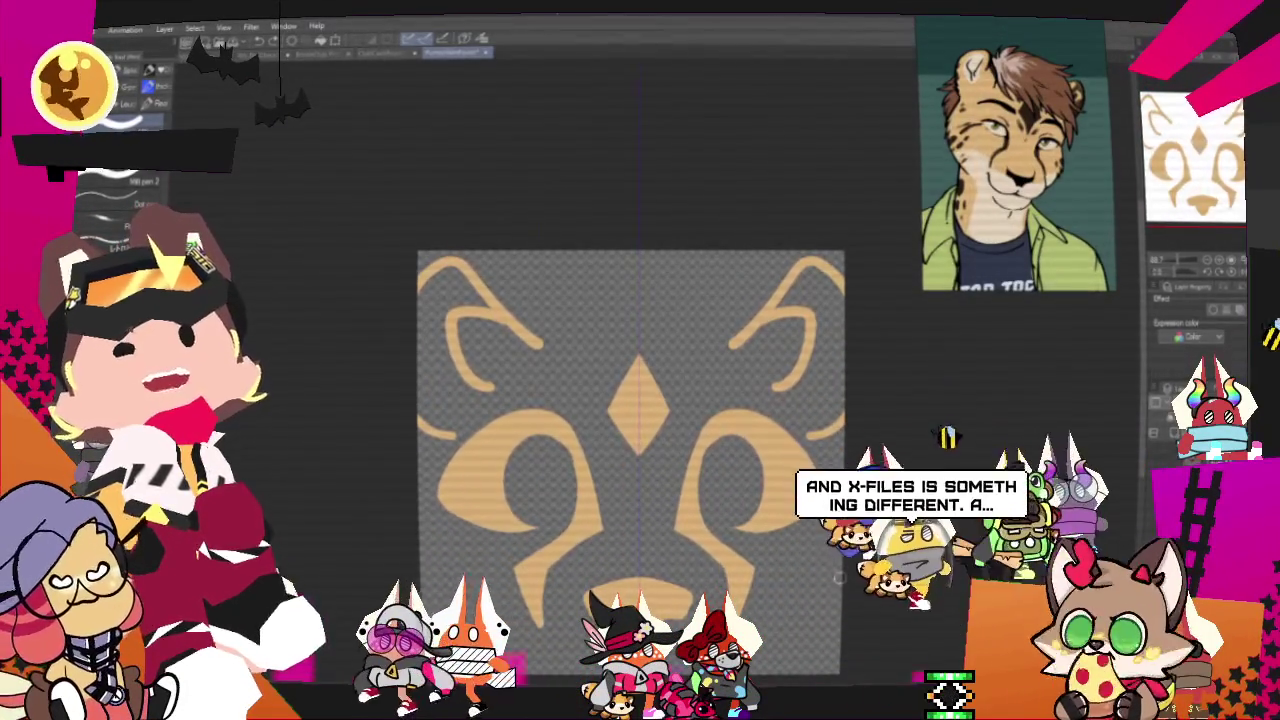
pyautogui.hotkey('ctrl', 'z')
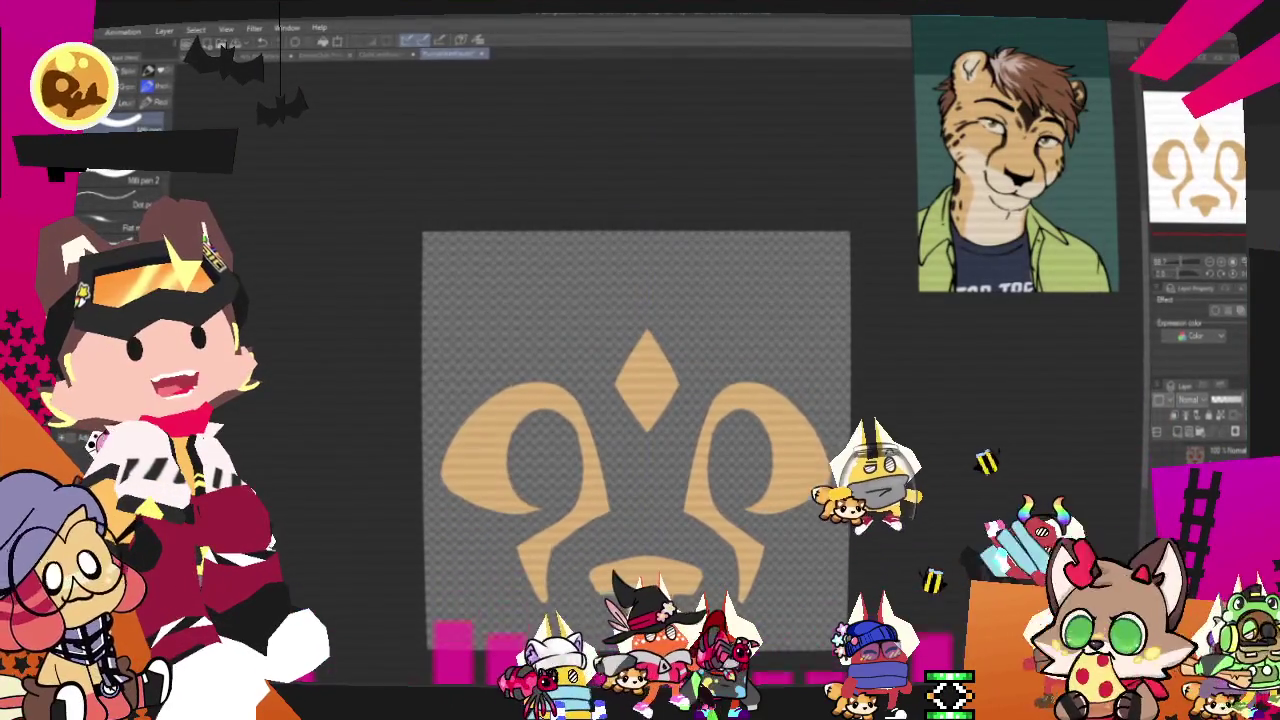
pyautogui.moveTo(727, 236)
pyautogui.mouseDown()
pyautogui.moveTo(790, 295)
pyautogui.moveTo(763, 368)
pyautogui.mouseUp()
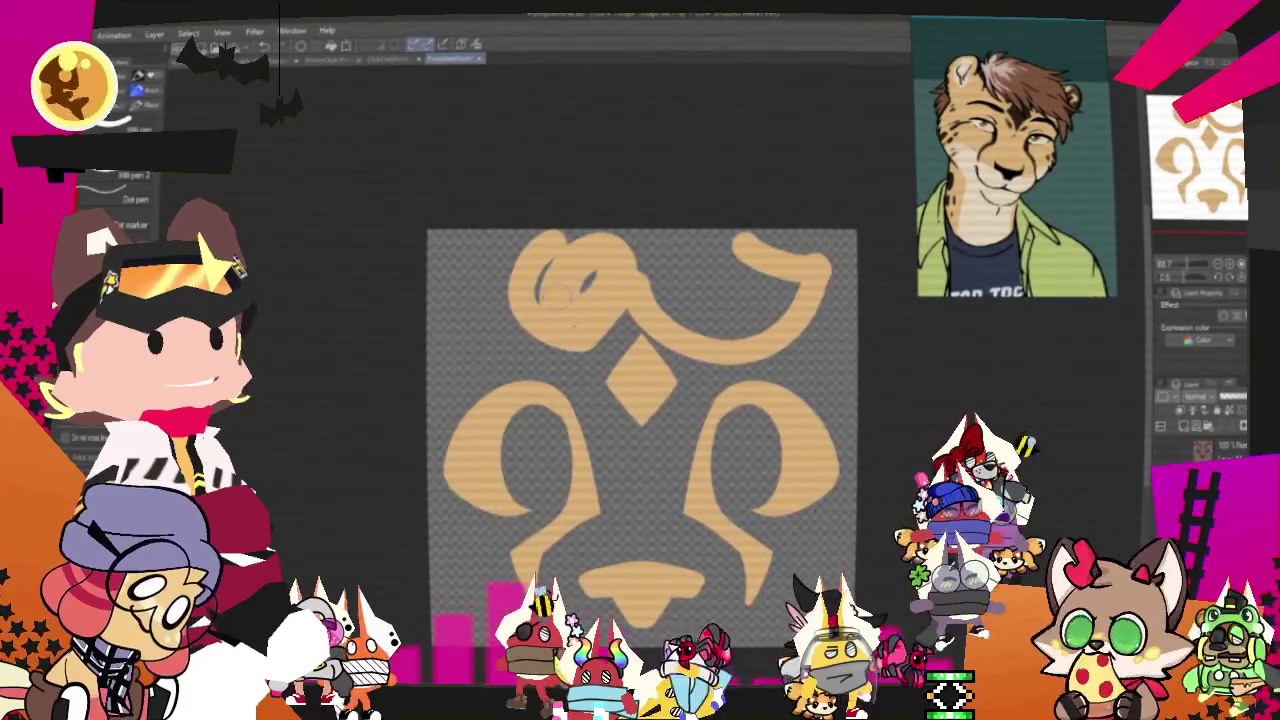
pyautogui.moveTo(645, 250)
pyautogui.mouseDown()
pyautogui.moveTo(741, 300)
pyautogui.moveTo(690, 315)
pyautogui.mouseUp()
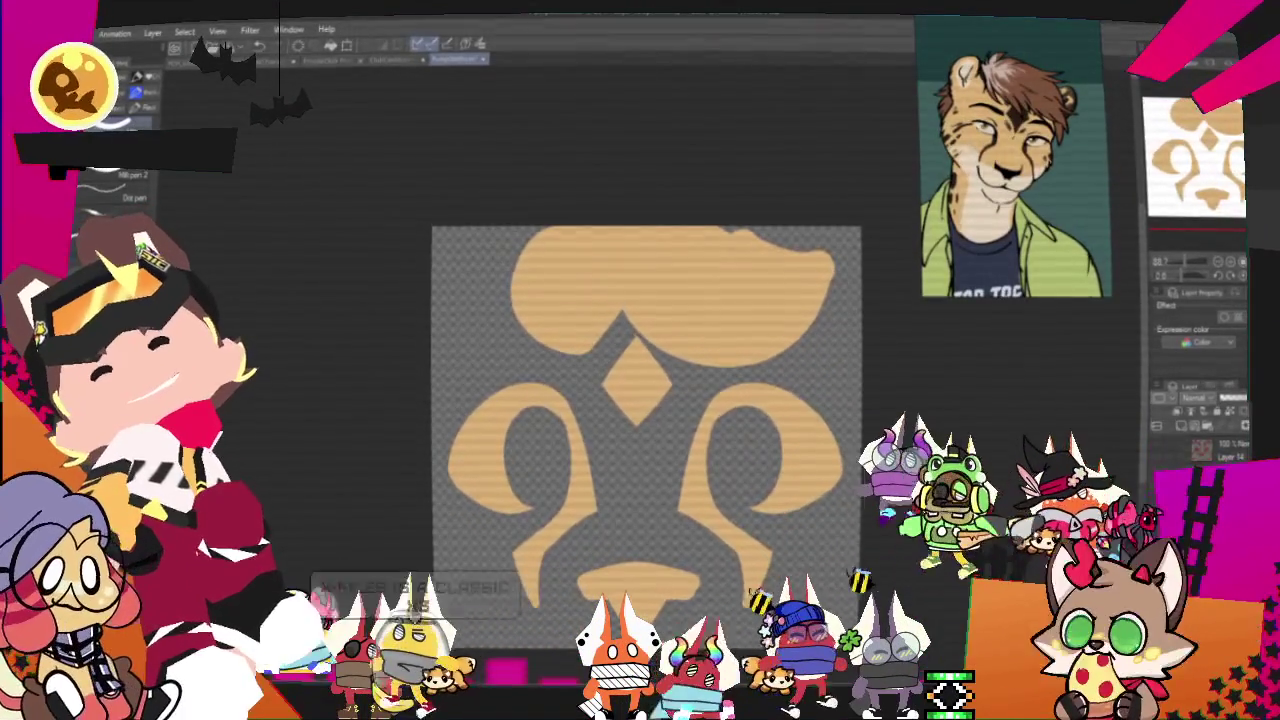
pyautogui.hotkey('ctrl', 'z')
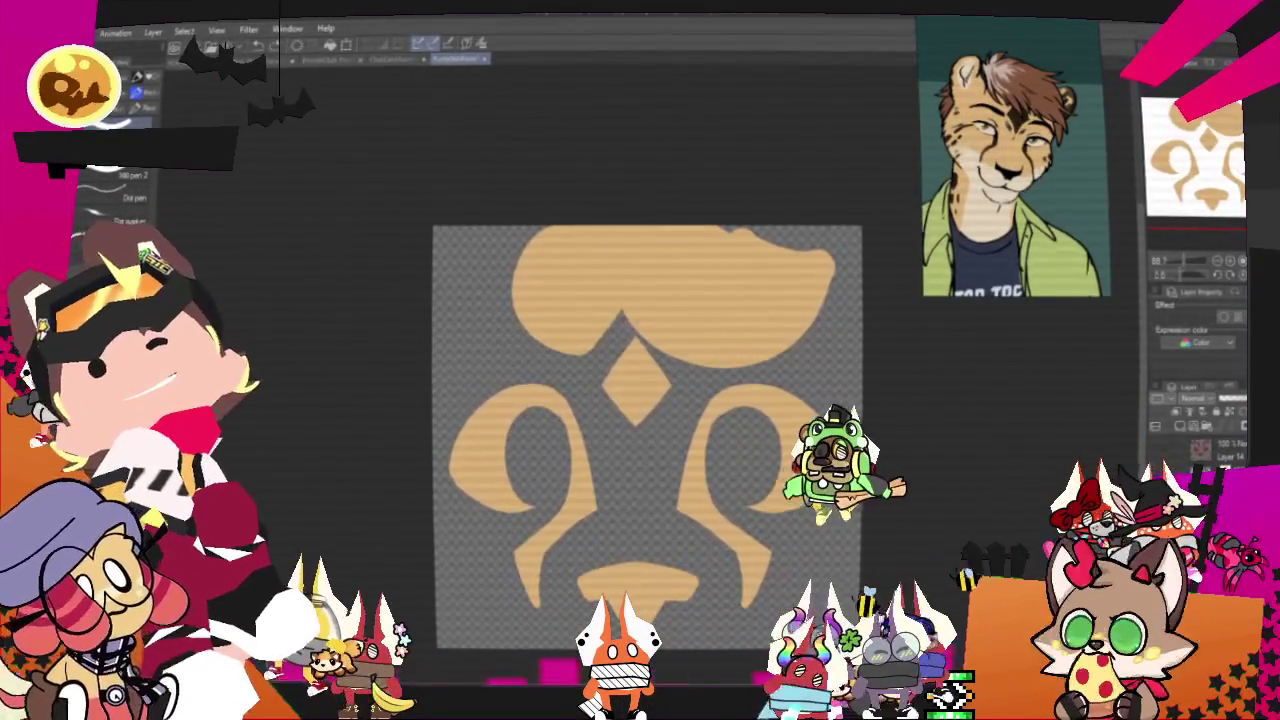
pyautogui.moveTo(750, 293); pyautogui.dragTo(825, 284)
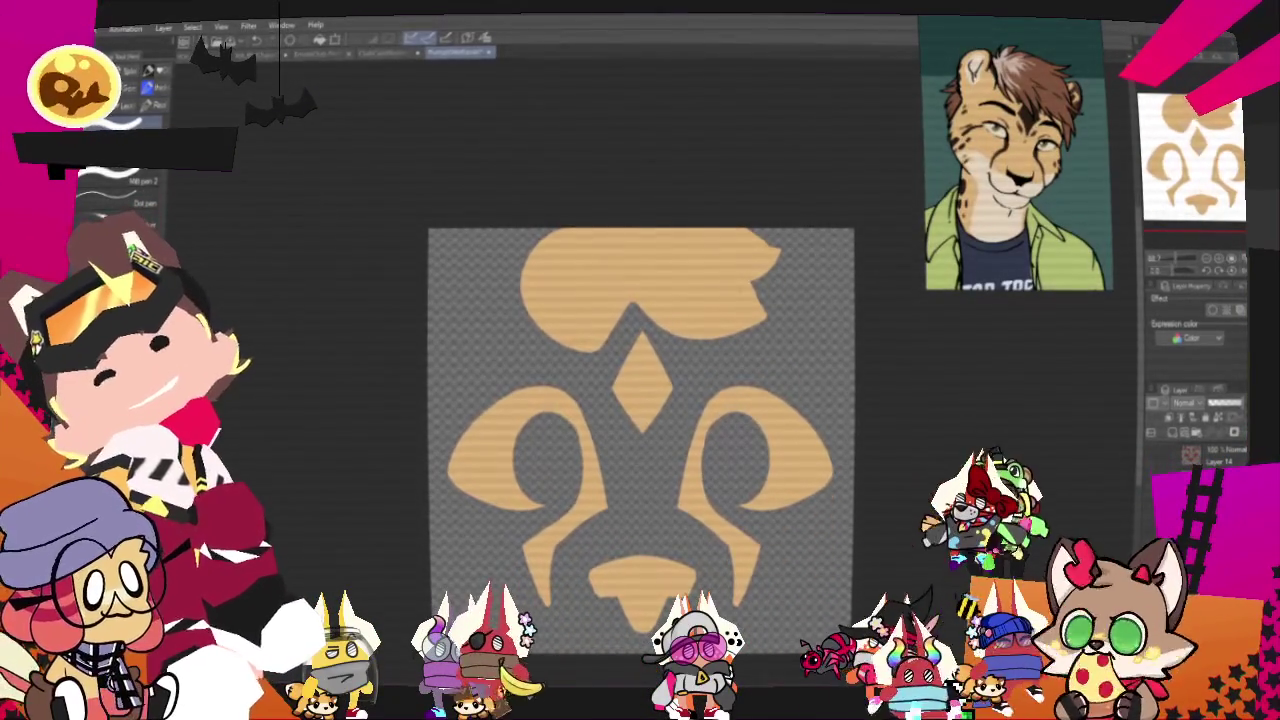
# - Lasso-select the solid top blob, delete it and deselect
pyautogui.moveTo(600, 365)
pyautogui.mouseDown()
pyautogui.moveTo(654, 107)
pyautogui.moveTo(605, 358)
pyautogui.mouseUp()
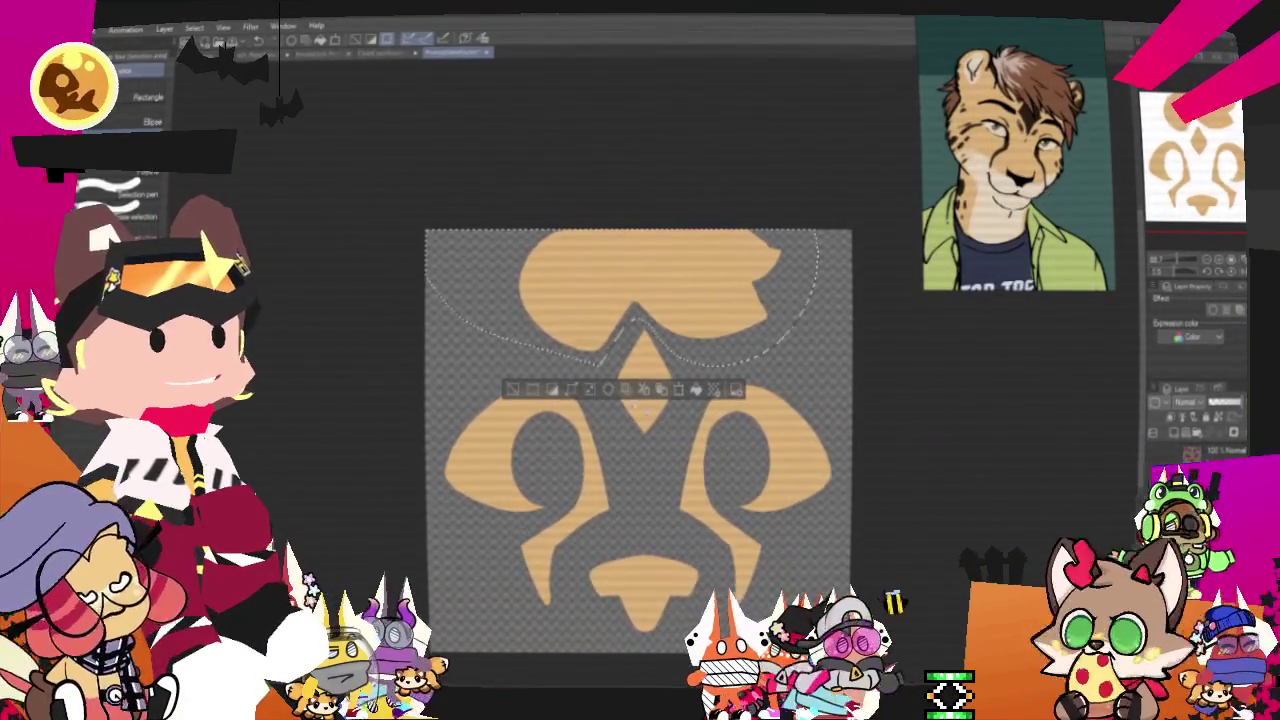
pyautogui.press('Delete')
pyautogui.click(513, 389)
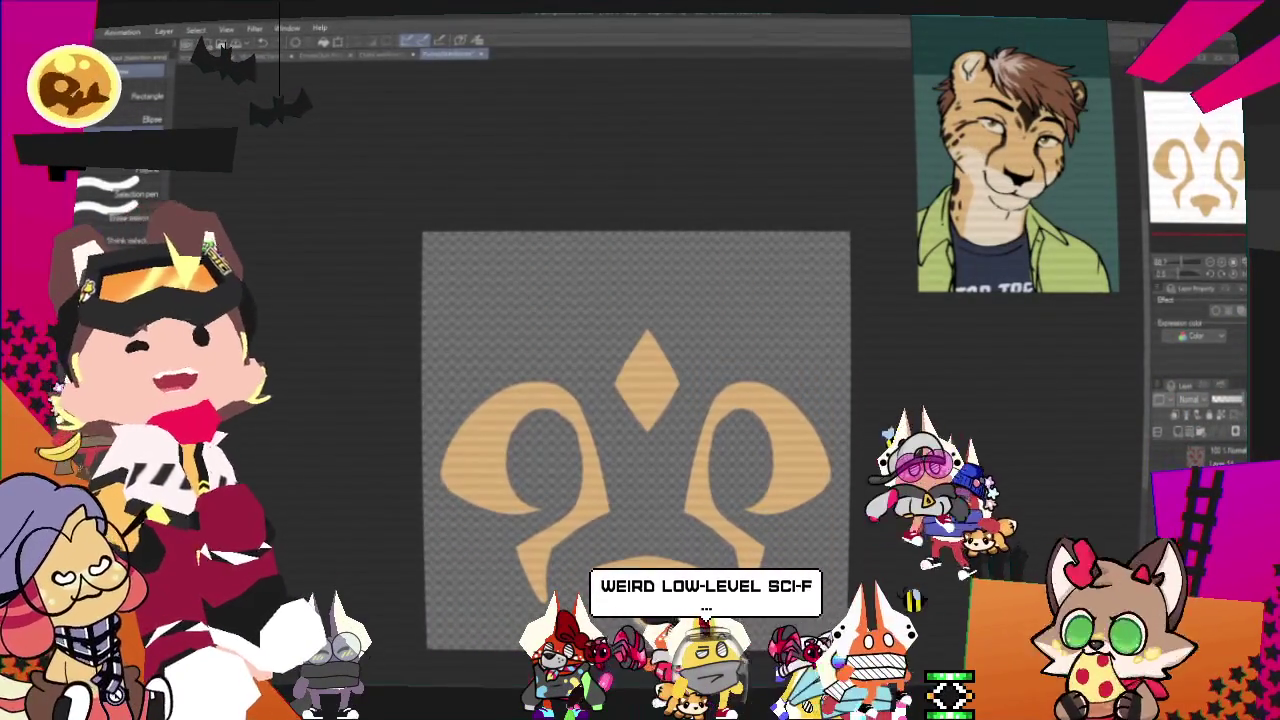
# - Redraw the pair of tan curled brows at the top, discarding stray guide strokes
pyautogui.click(147, 87)
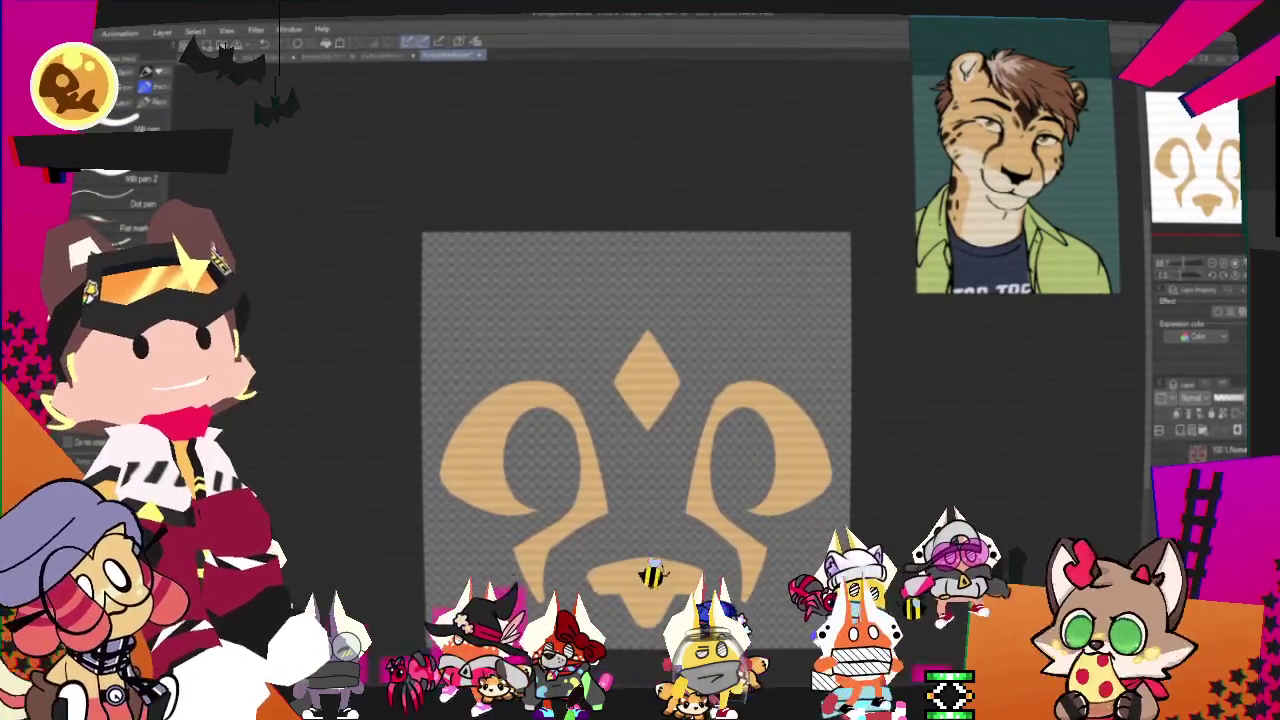
pyautogui.moveTo(601, 237); pyautogui.dragTo(584, 320)
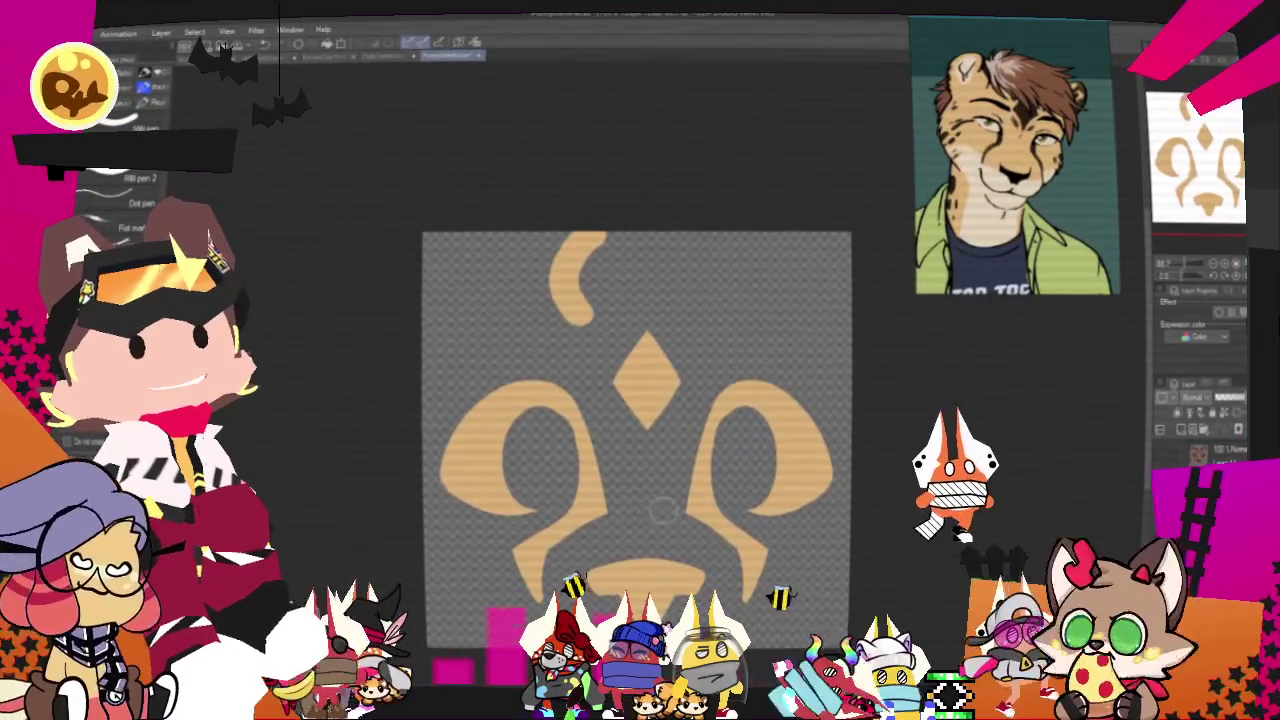
pyautogui.hotkey('ctrl', 'z')
pyautogui.moveTo(754, 254)
pyautogui.mouseDown()
pyautogui.moveTo(722, 320)
pyautogui.moveTo(628, 270)
pyautogui.mouseUp()
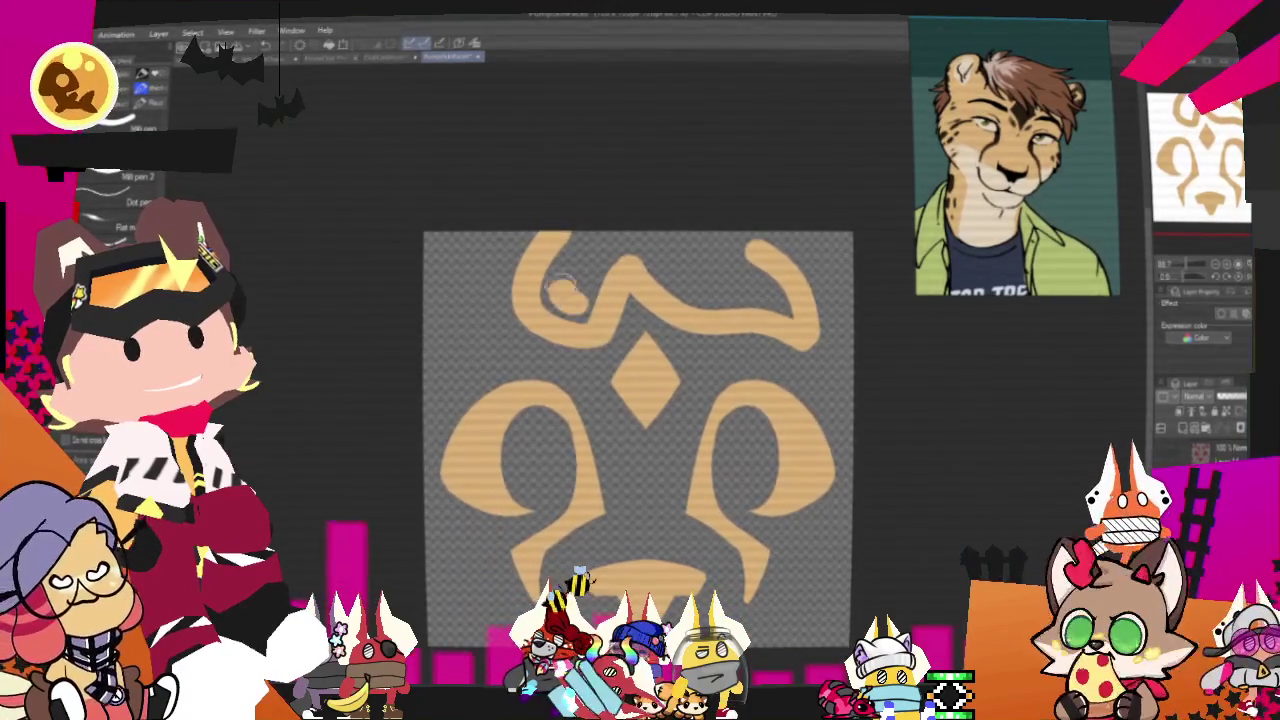
pyautogui.moveTo(535, 255); pyautogui.dragTo(550, 275)
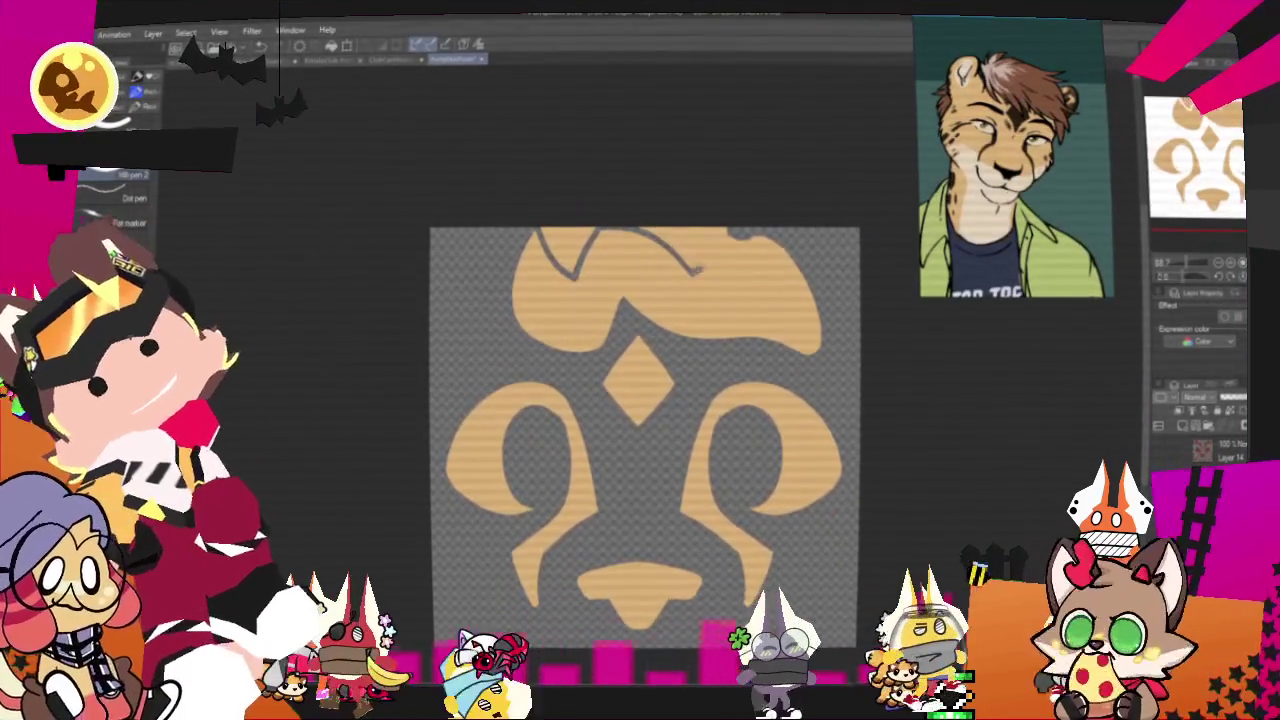
pyautogui.hotkey('ctrl', 'z')
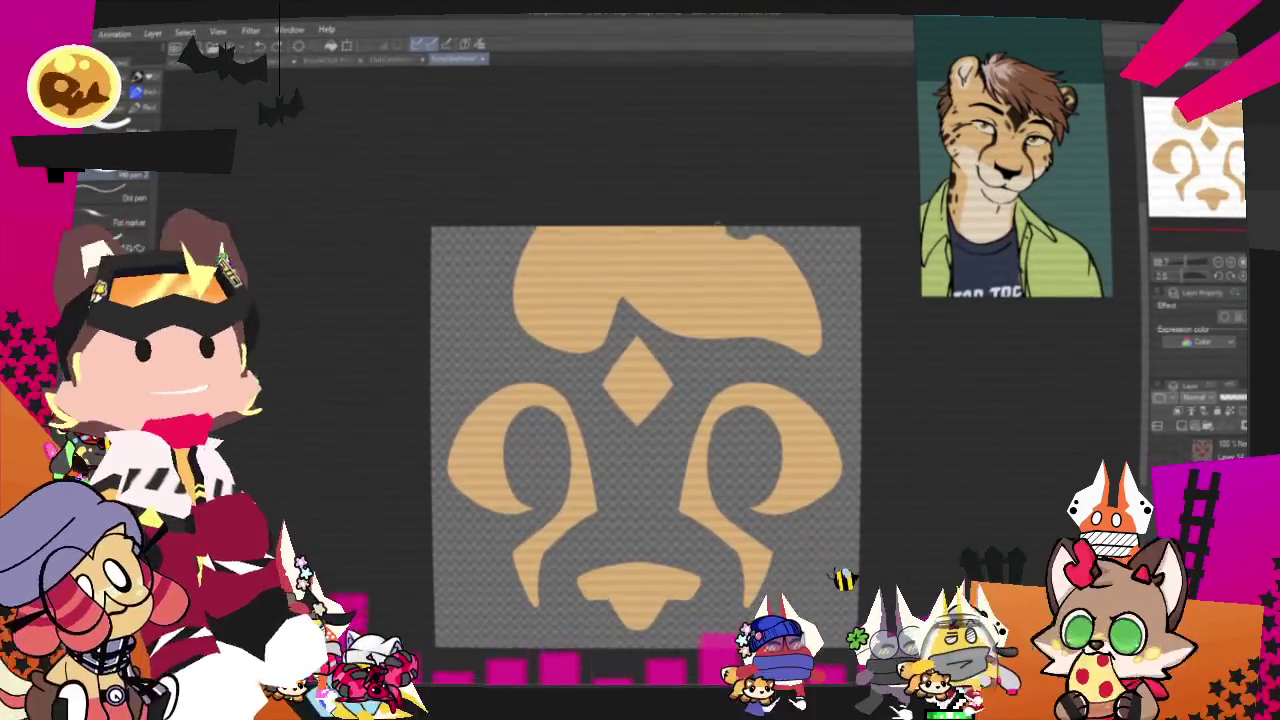
pyautogui.moveTo(520, 270); pyautogui.dragTo(715, 250)
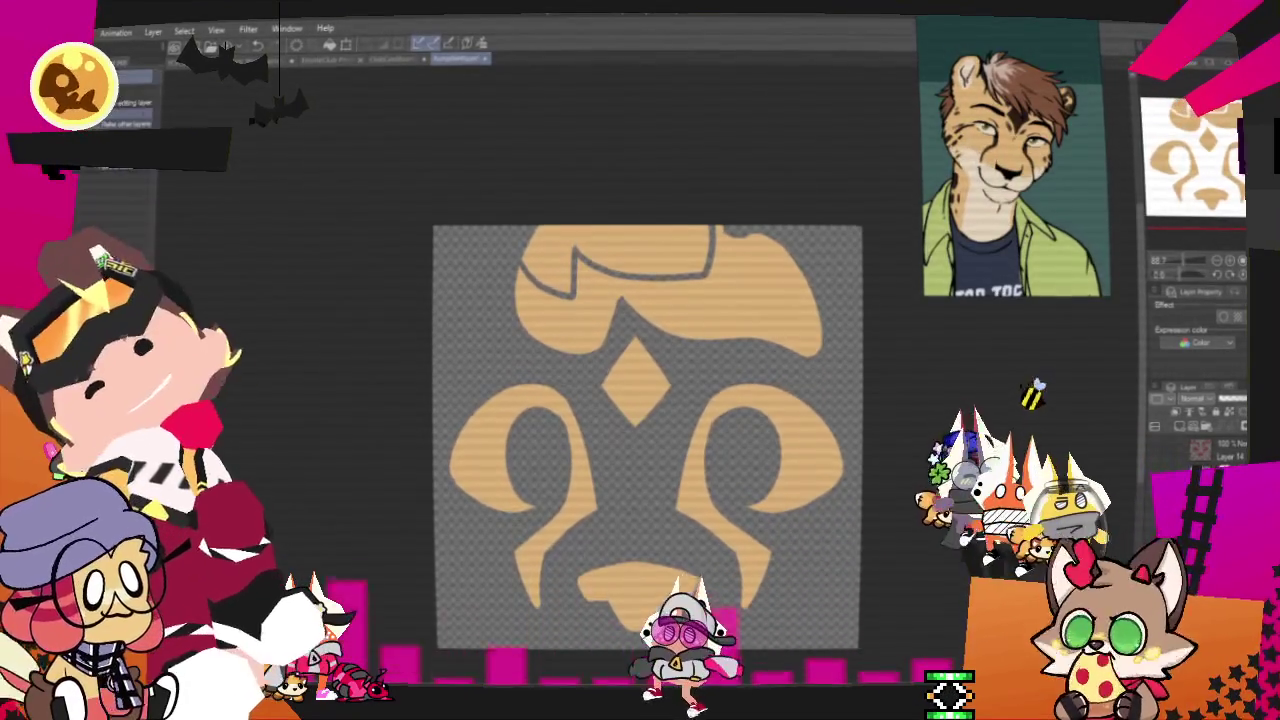
pyautogui.hotkey('ctrl', 'z')
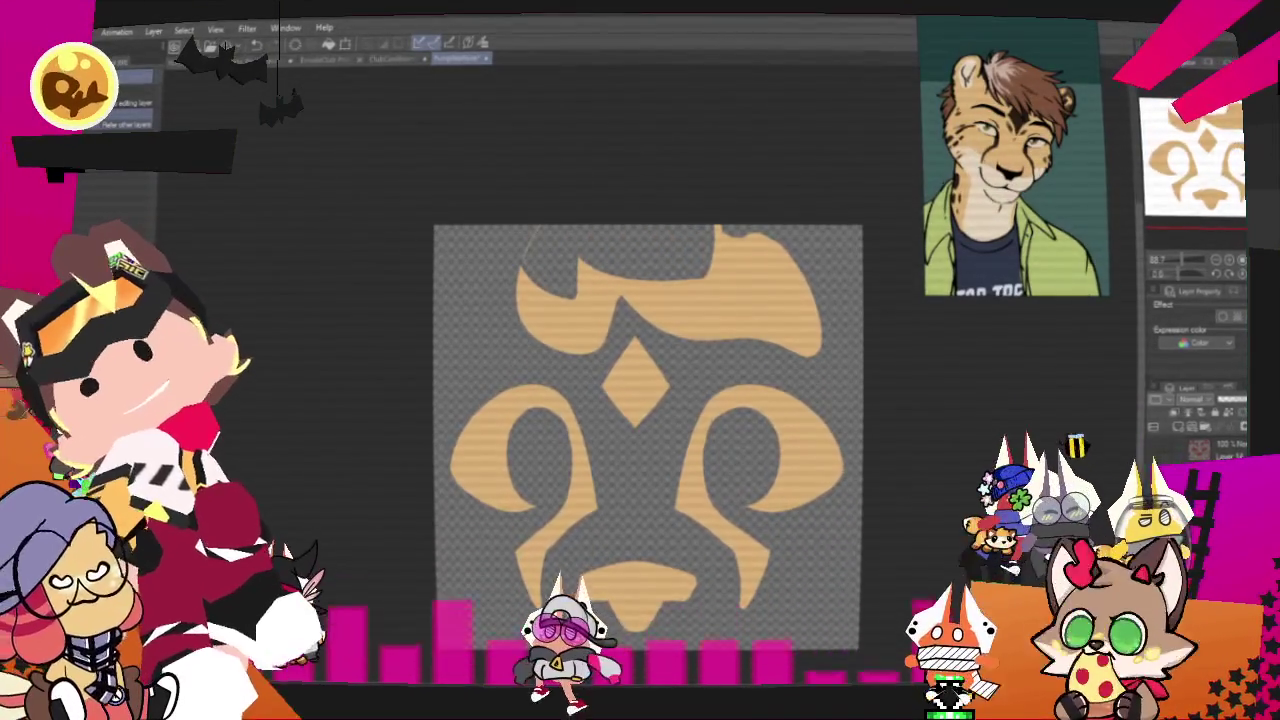
# - Trim the outer edges of the top-right and top-left brows
pyautogui.press('p')
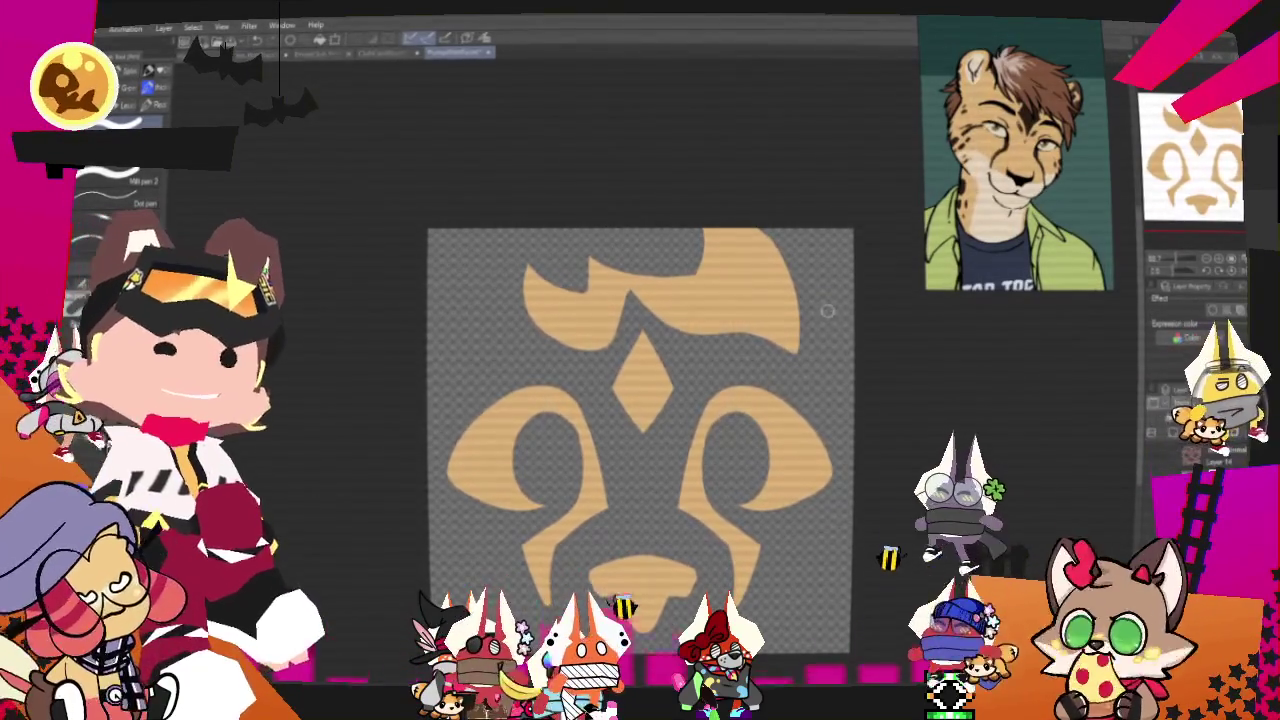
pyautogui.moveTo(810, 310); pyautogui.dragTo(772, 275)
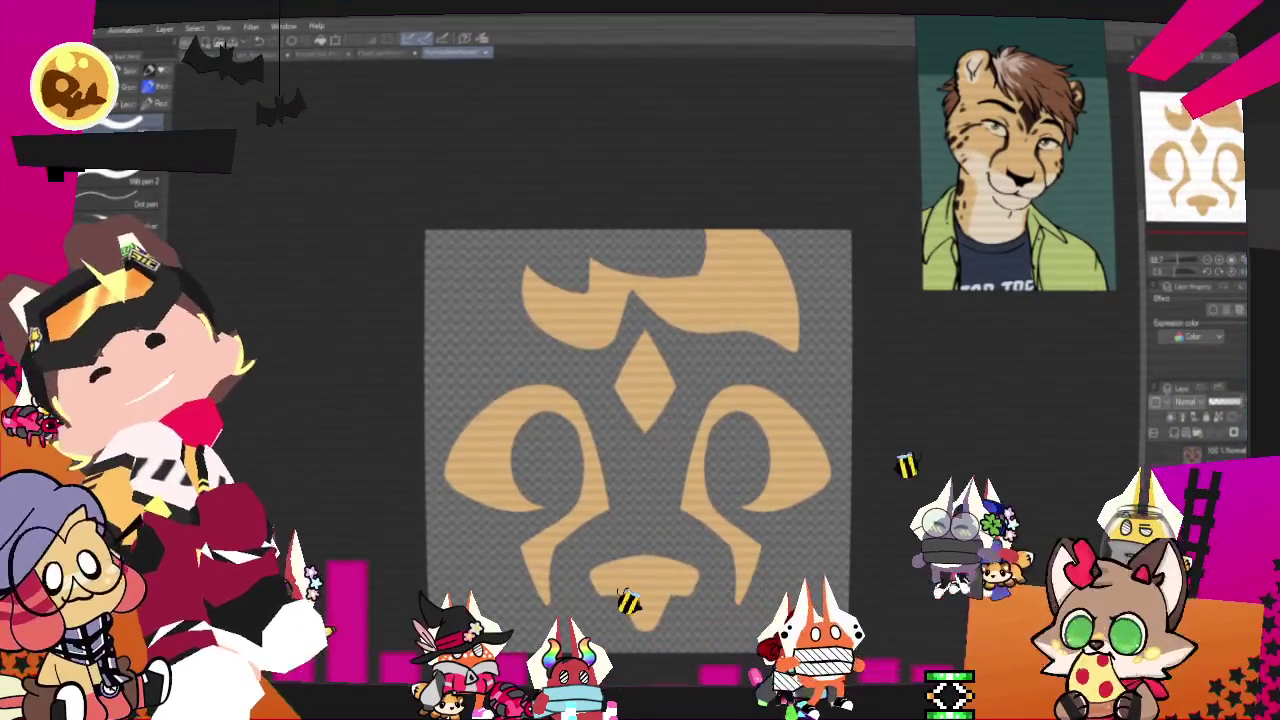
pyautogui.moveTo(600, 345); pyautogui.dragTo(562, 277)
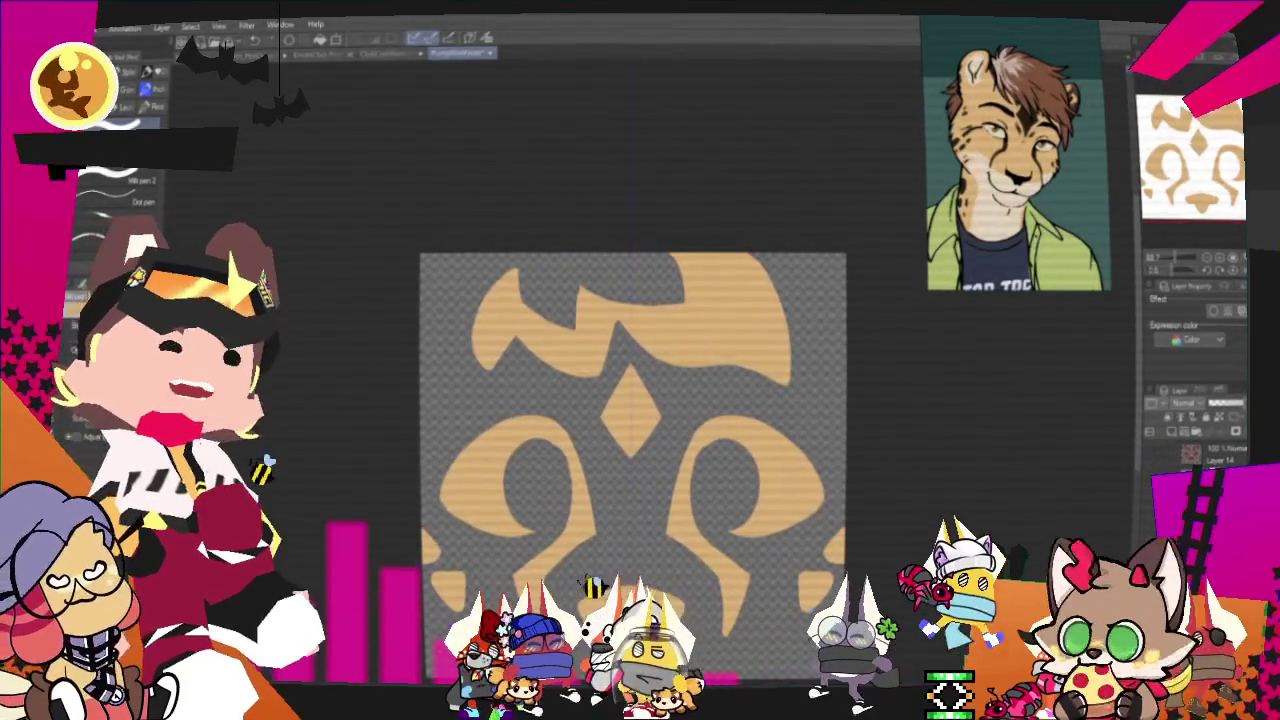
pyautogui.scroll(-2, 582, 372)
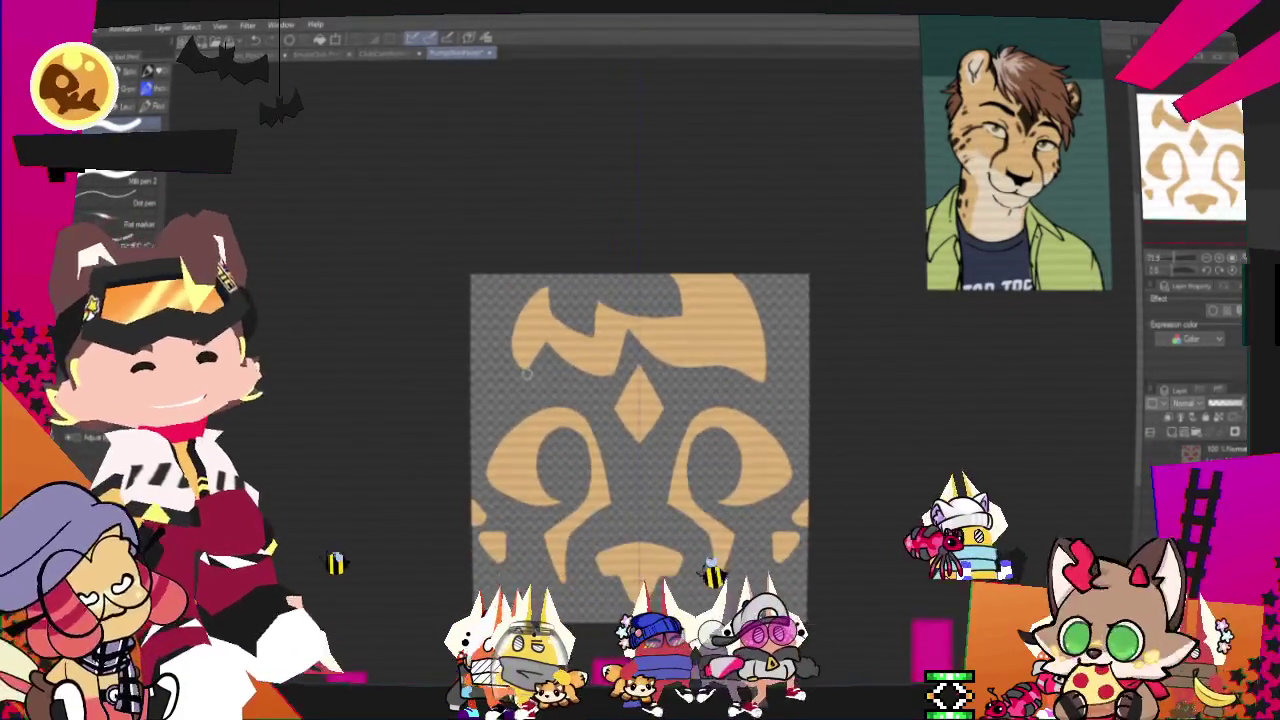
pyautogui.scroll(-2, 582, 372)
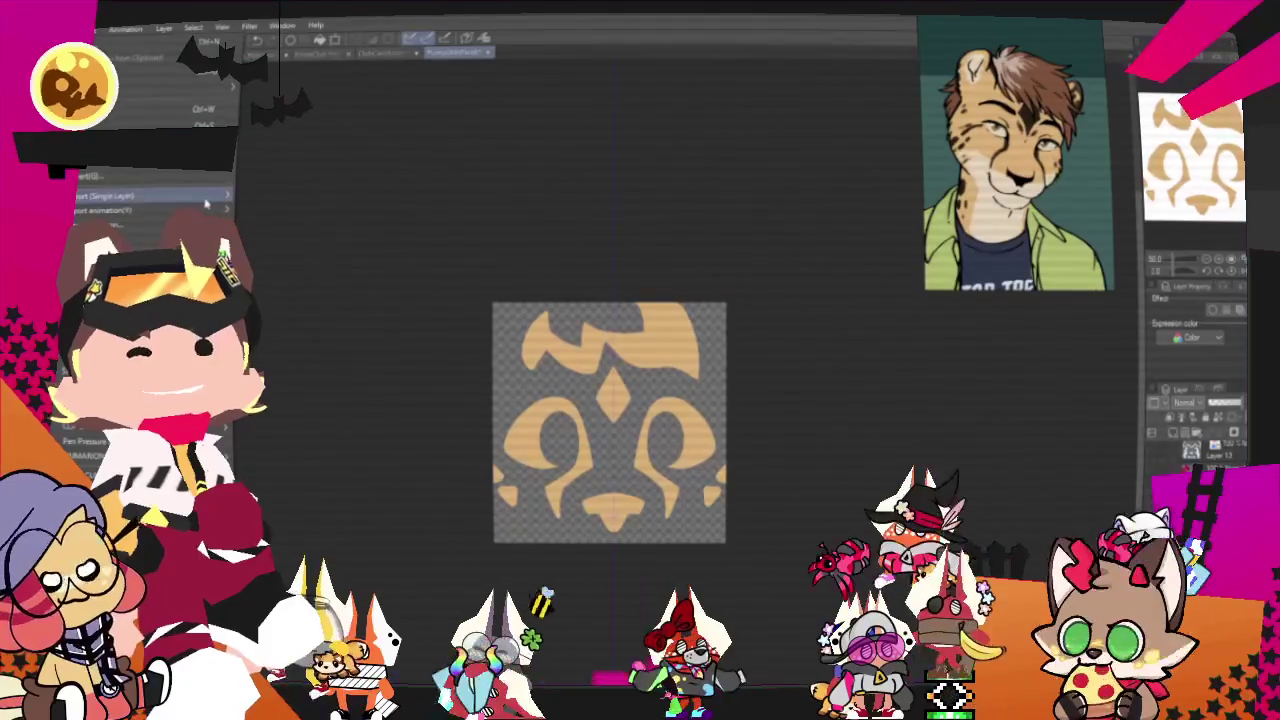
pyautogui.rightClick(240, 184)
pyautogui.click(266, 234)
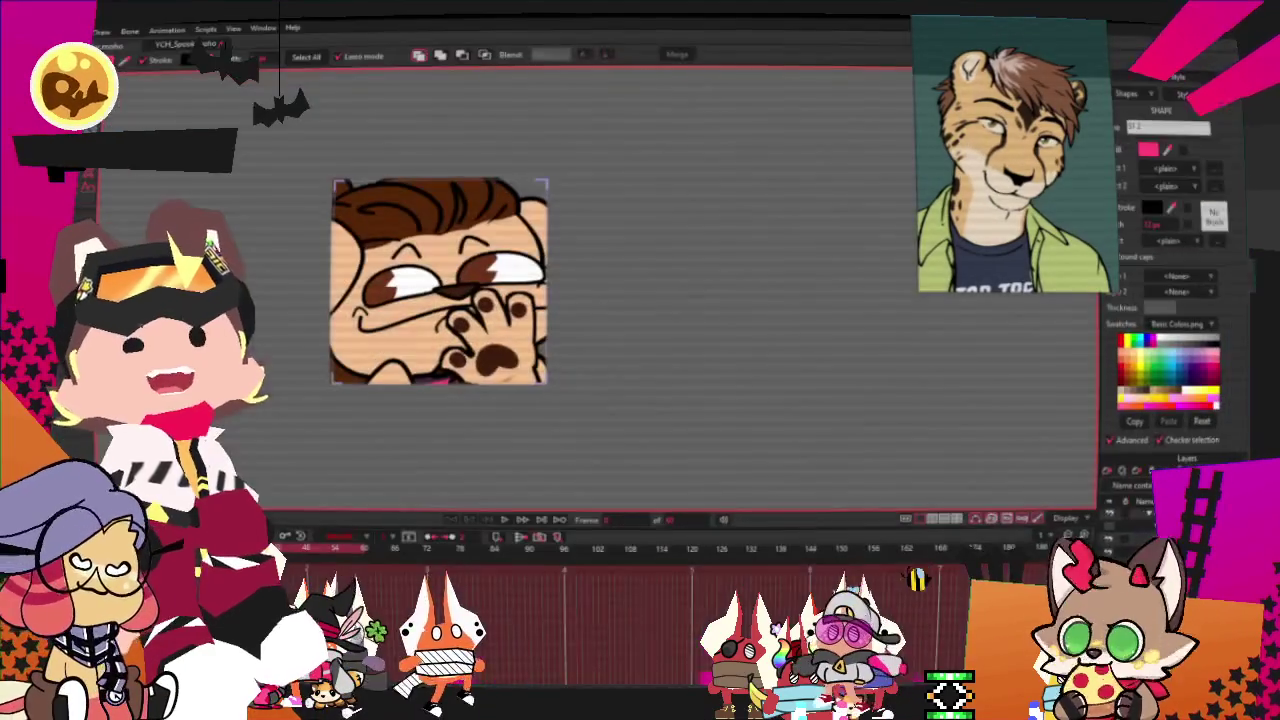
# - Open the YCH_Pumpkins project from the YCH_Pumpkins folder under 2025
pyautogui.click(60, 32)
pyautogui.moveTo(200, 88)
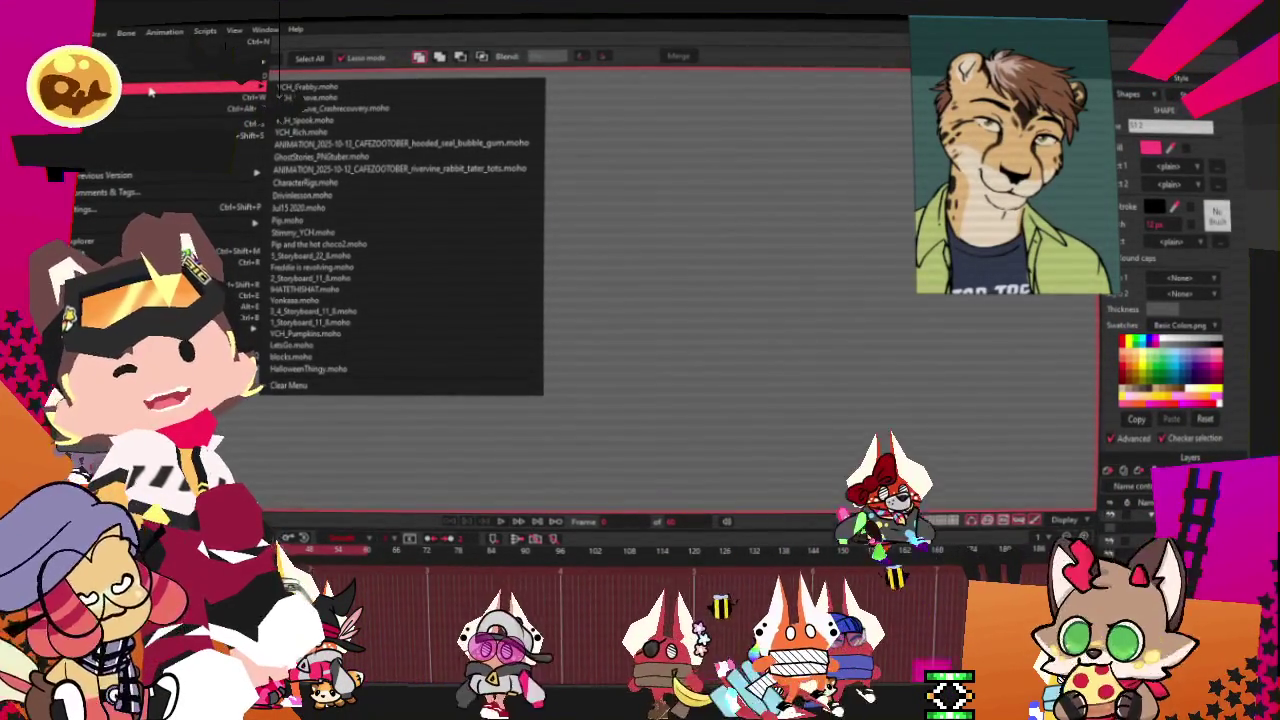
pyautogui.click(148, 76)
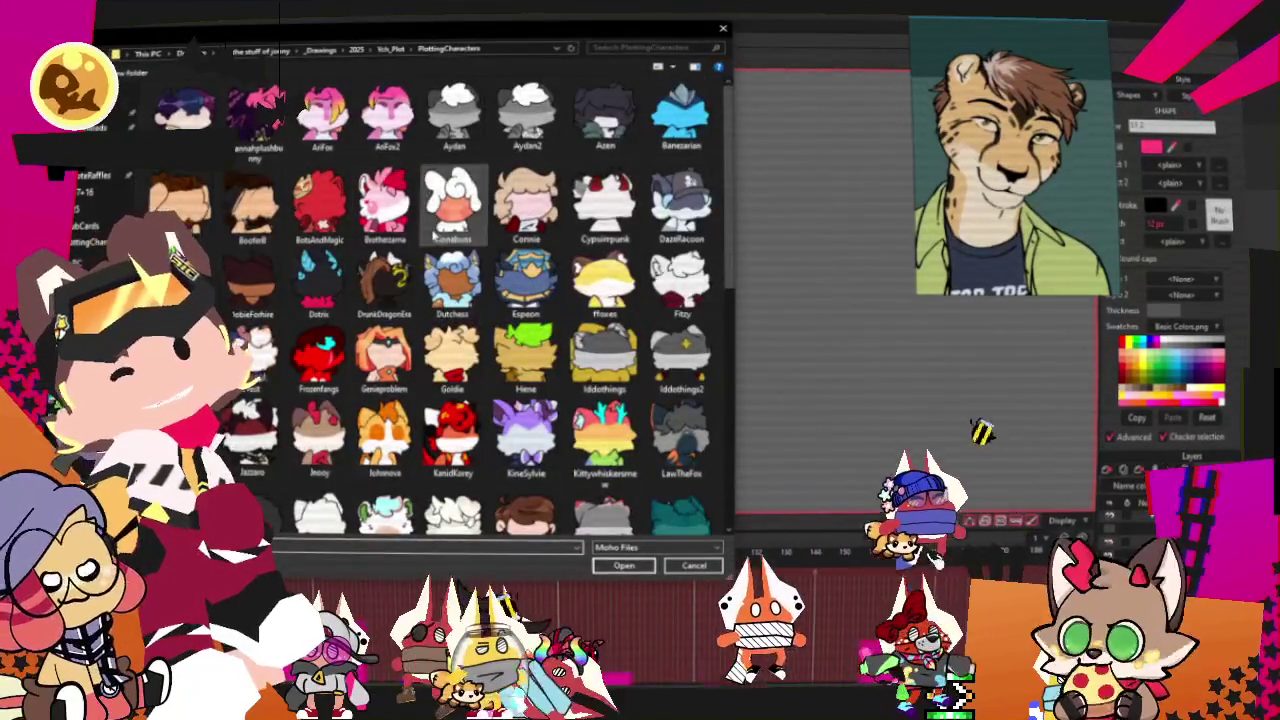
pyautogui.scroll(-3, 450, 300)
pyautogui.click(390, 49)
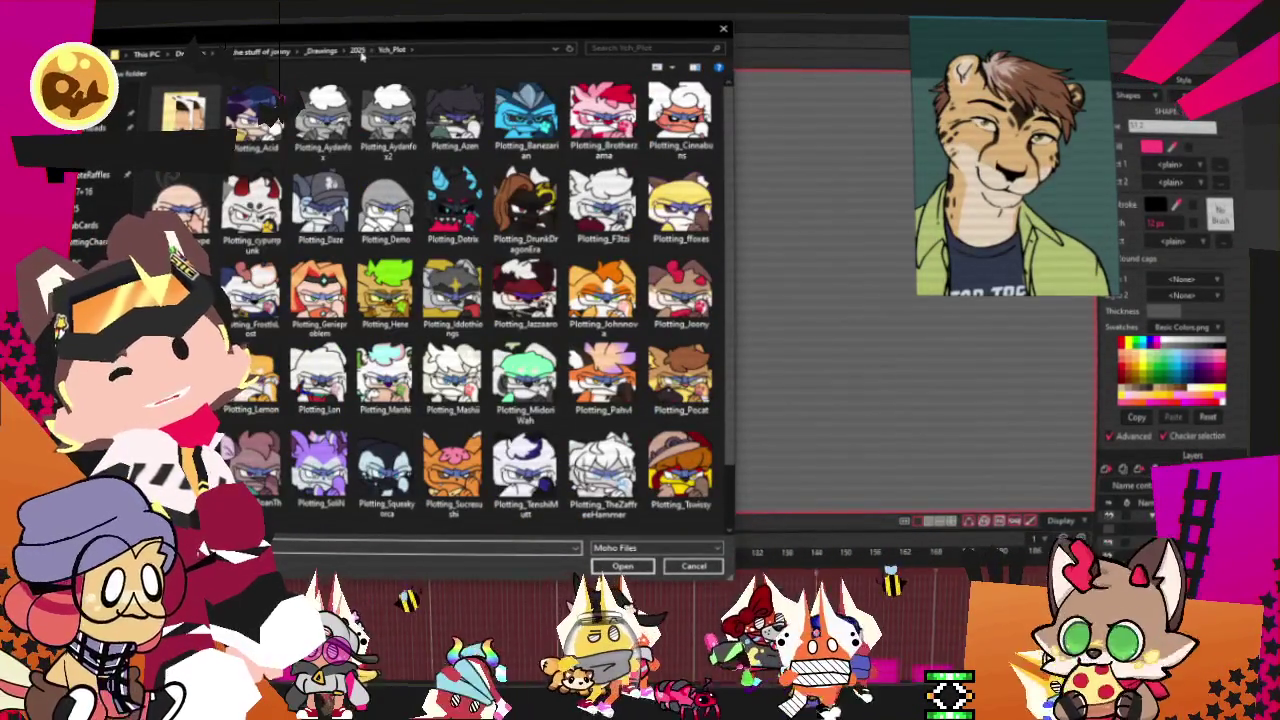
pyautogui.click(357, 50)
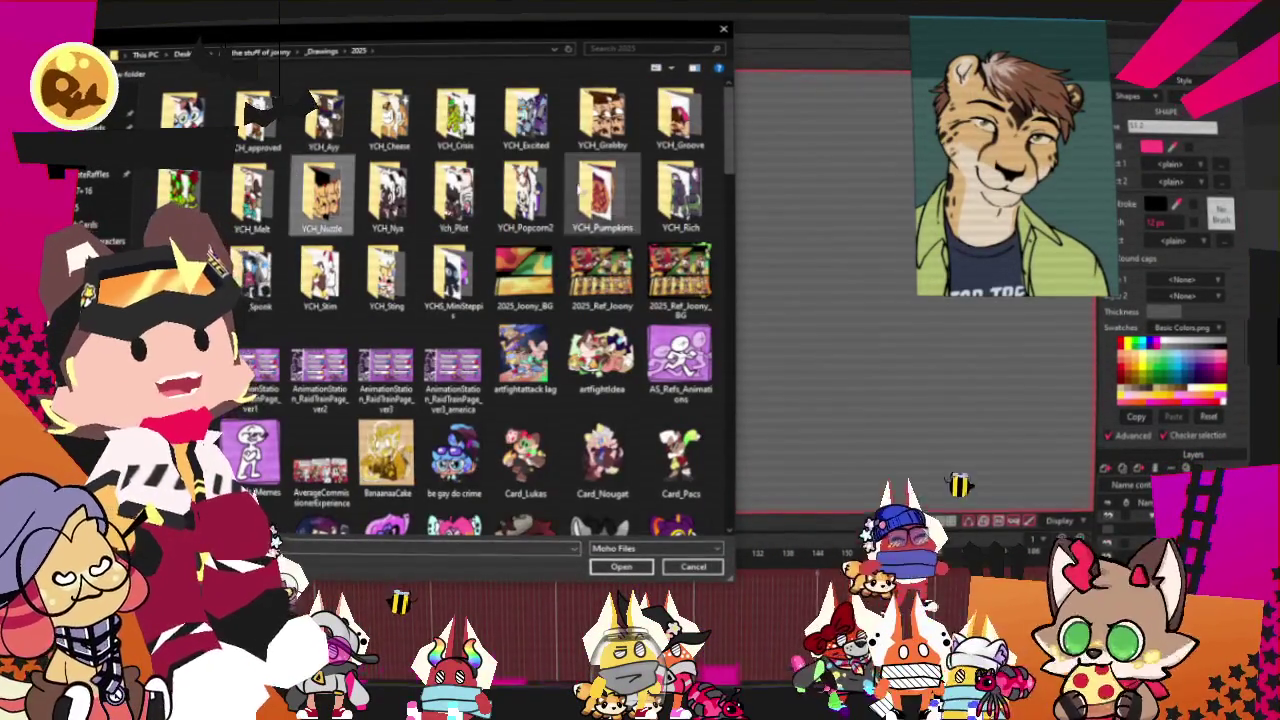
pyautogui.doubleClick(602, 192)
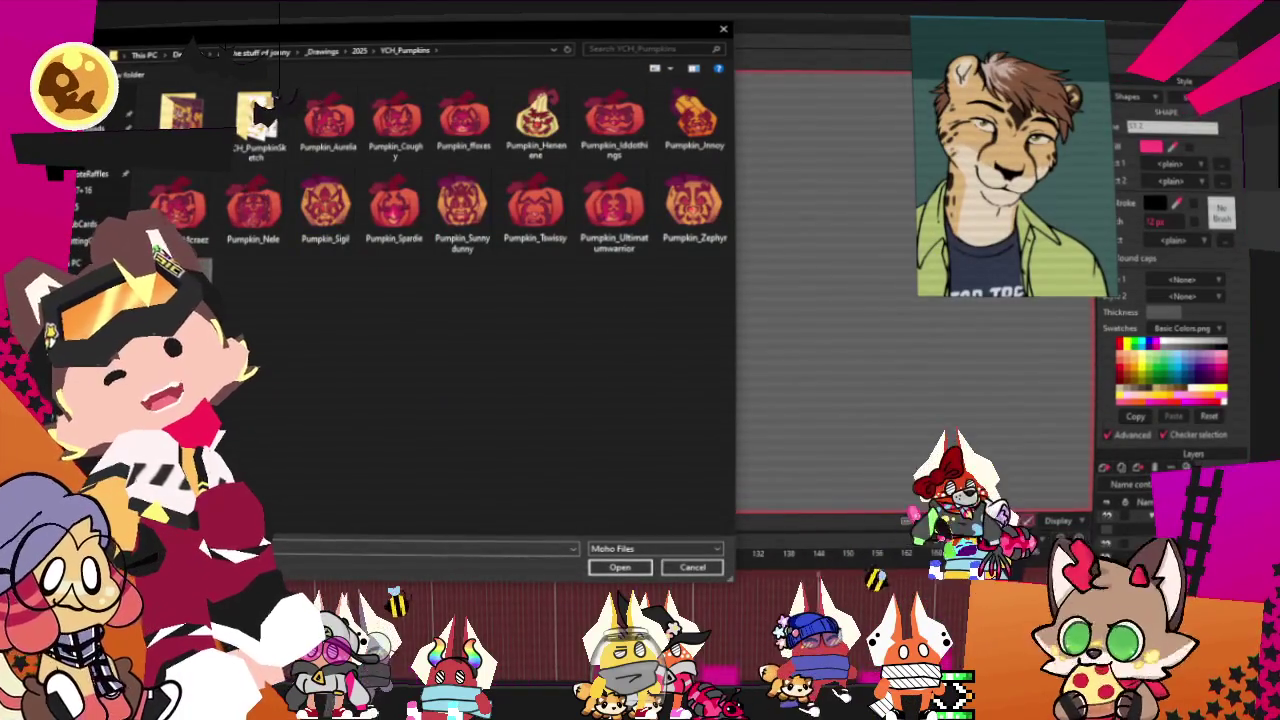
pyautogui.click(617, 567)
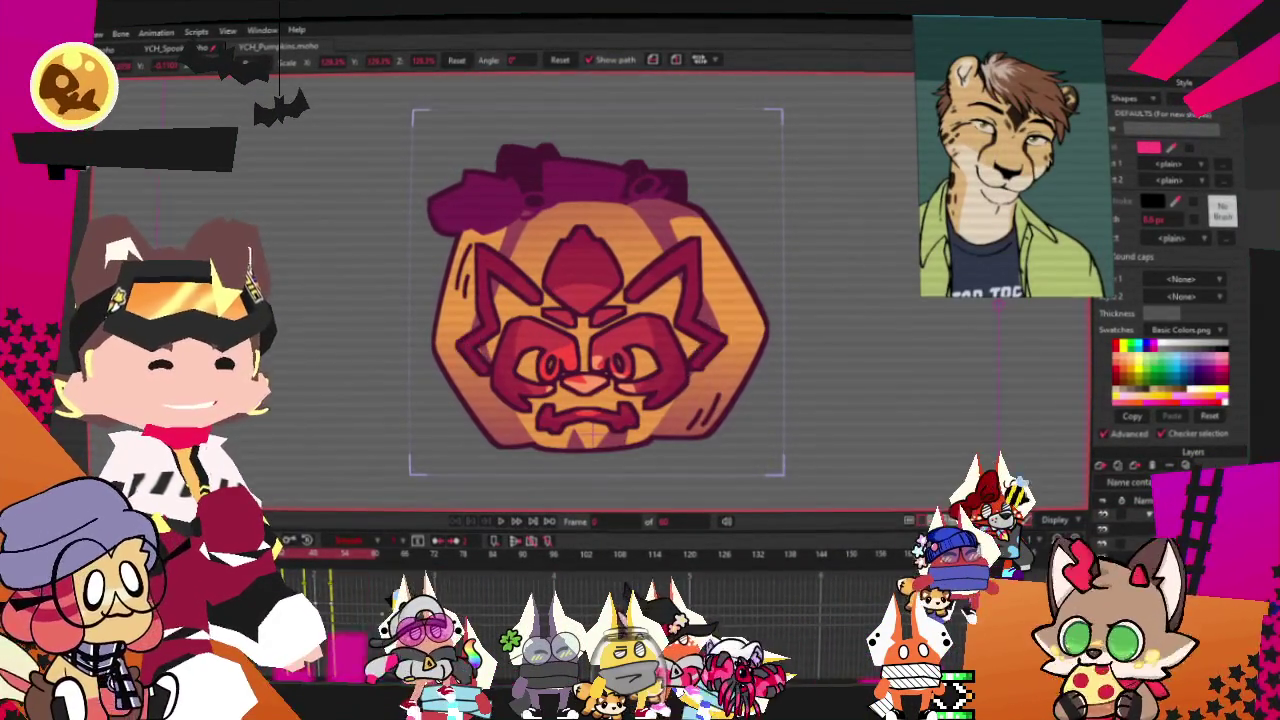
# - Set the face image layer's source image to a new sketch from YCH_PumpkinSketch
pyautogui.doubleClick(1140, 500)
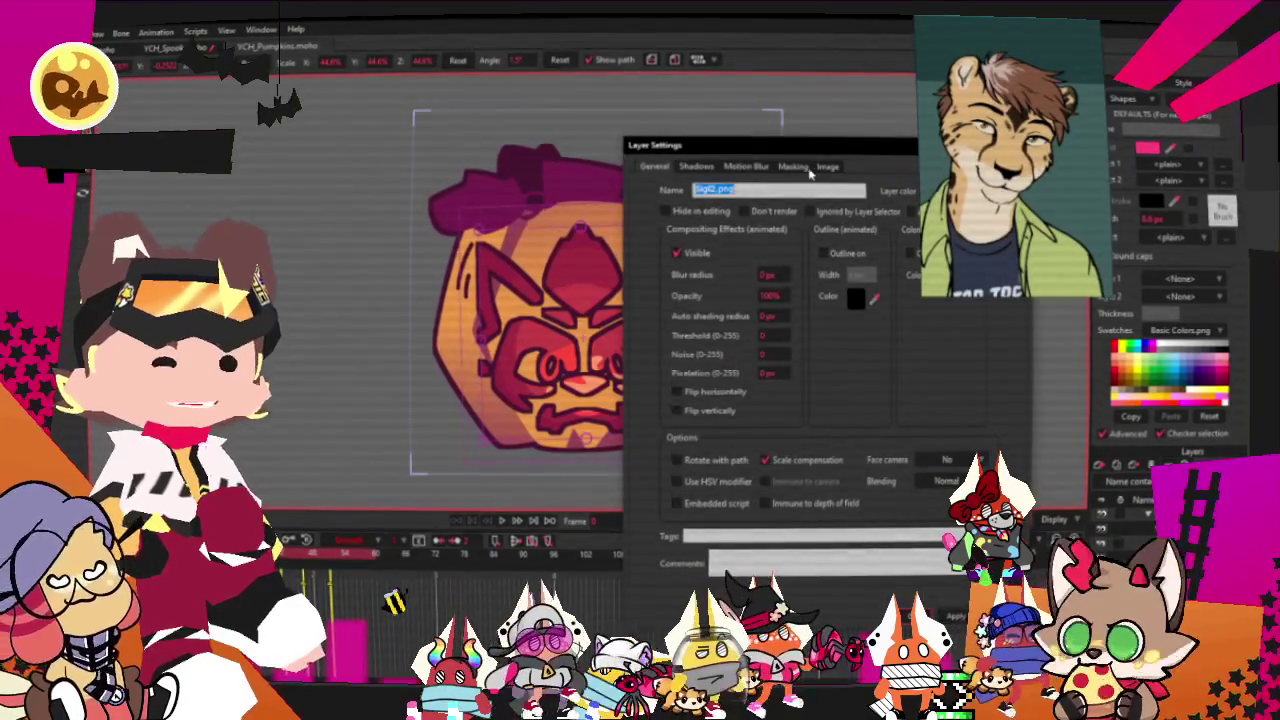
pyautogui.click(793, 166)
pyautogui.click(827, 167)
pyautogui.click(772, 208)
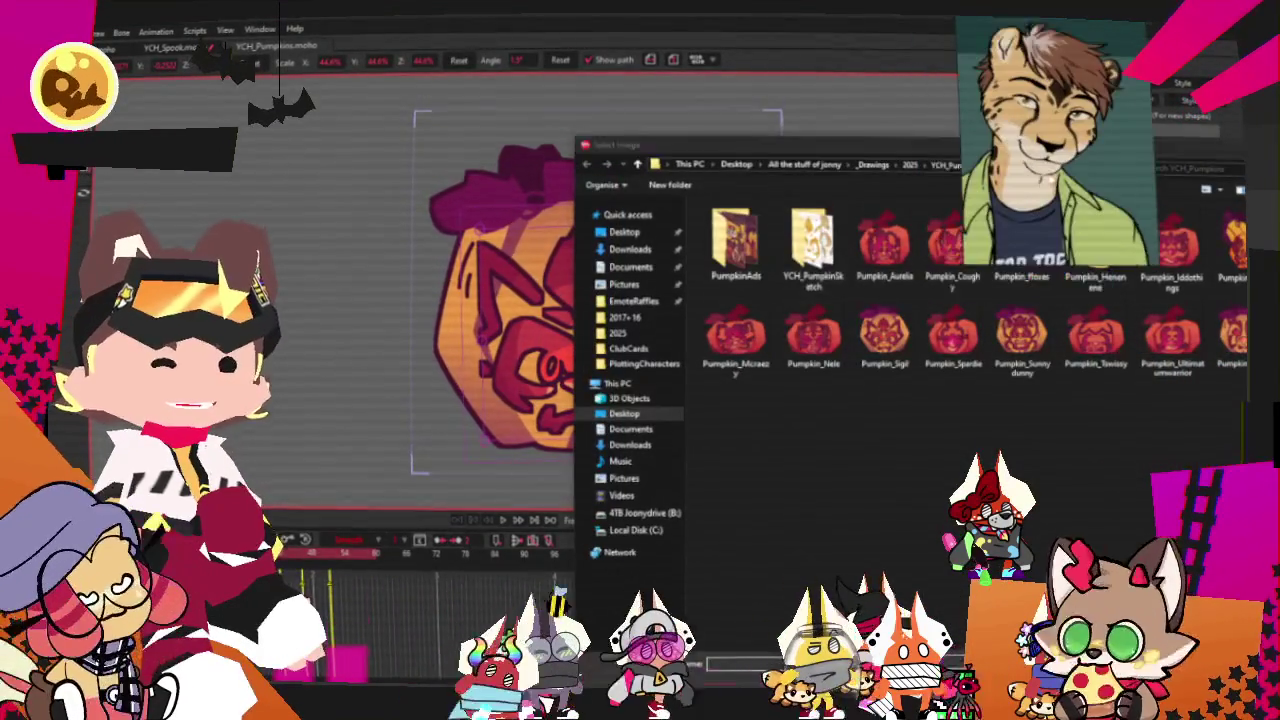
pyautogui.doubleClick(812, 245)
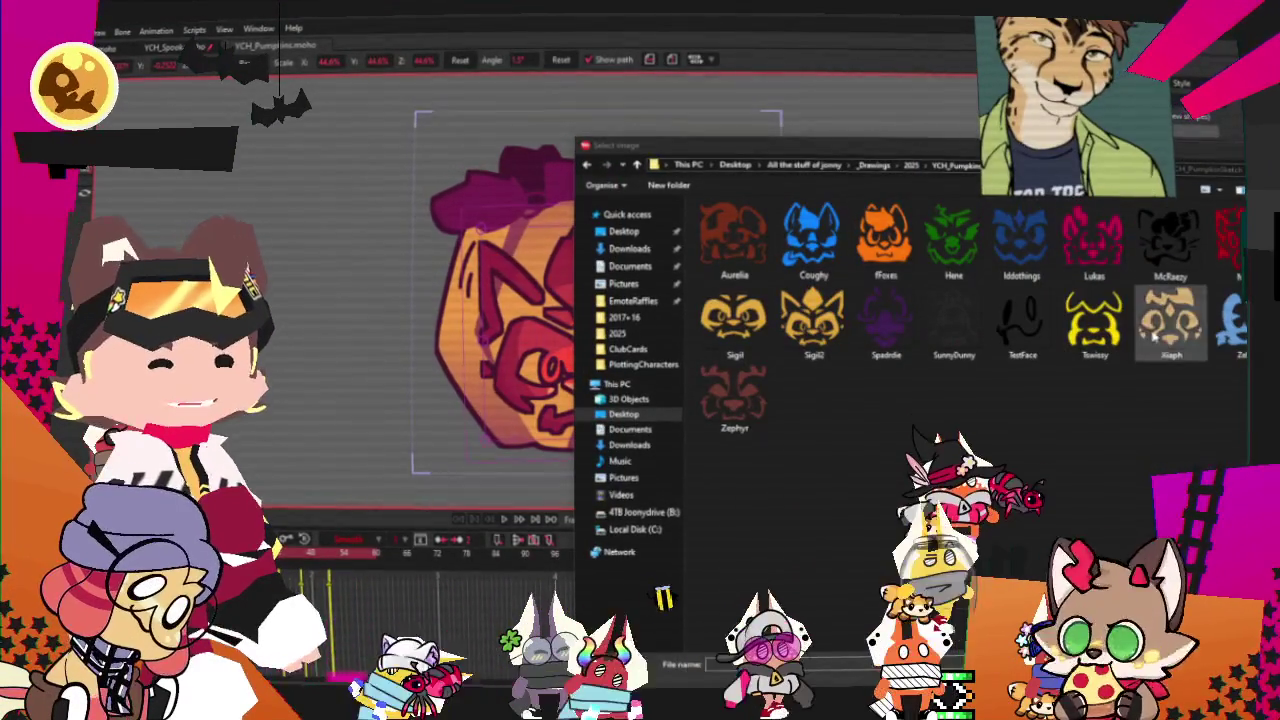
pyautogui.doubleClick(1170, 320)
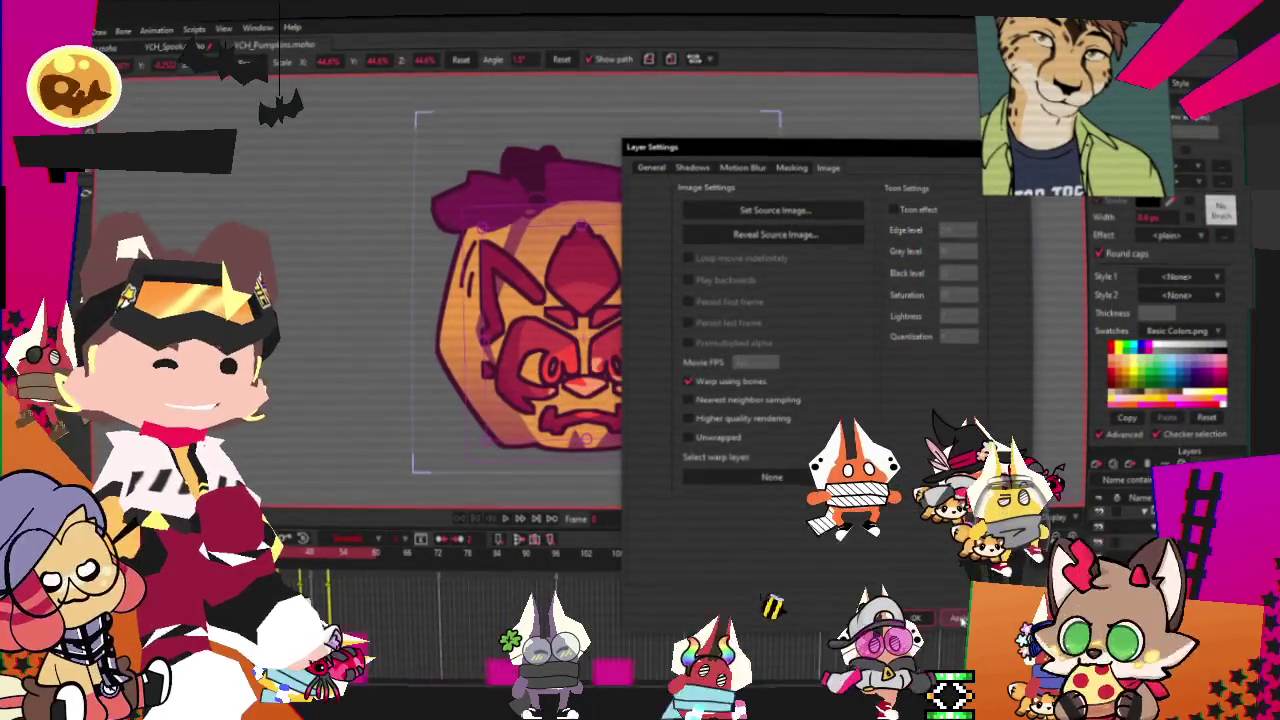
pyautogui.press('Return')
# - Render a File > Preview of the pumpkin, then close the preview
pyautogui.scroll(3, 610, 357)
pyautogui.scroll(-2, 610, 357)
pyautogui.scroll(2, 609, 356)
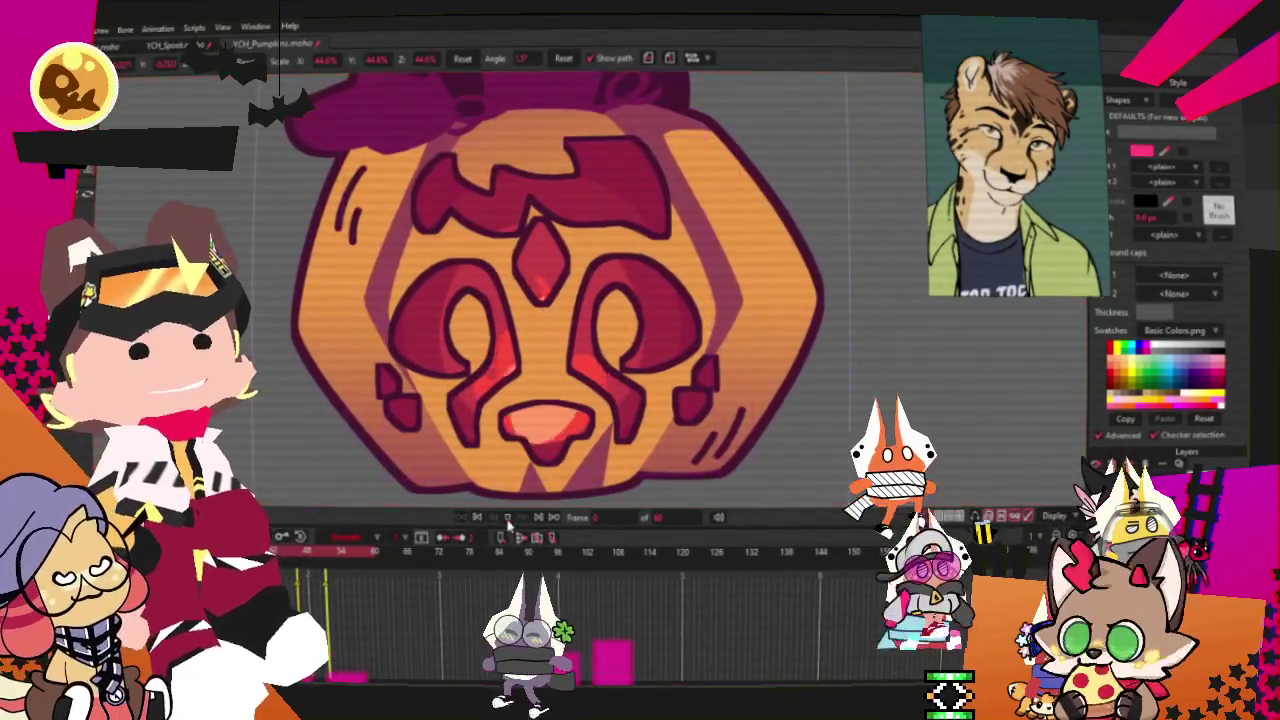
pyautogui.scroll(-4, 576, 345)
pyautogui.scroll(1, 577, 345)
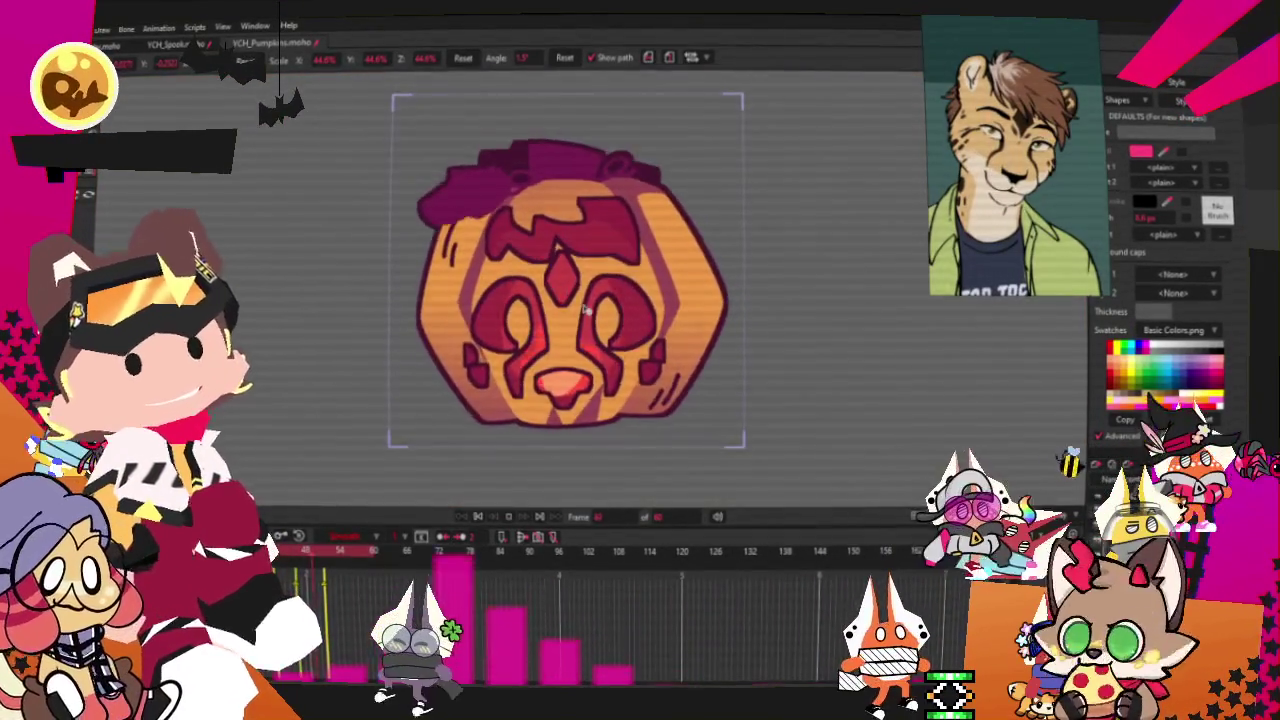
pyautogui.scroll(1, 585, 344)
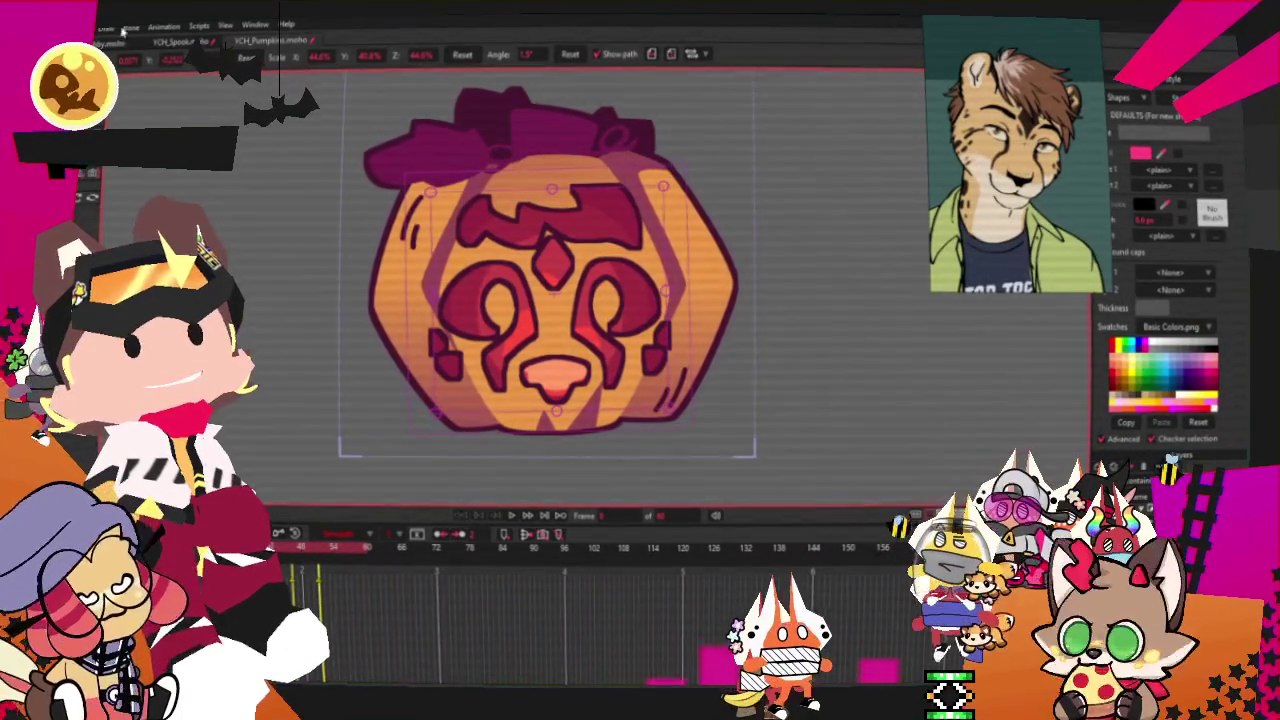
pyautogui.click(82, 26)
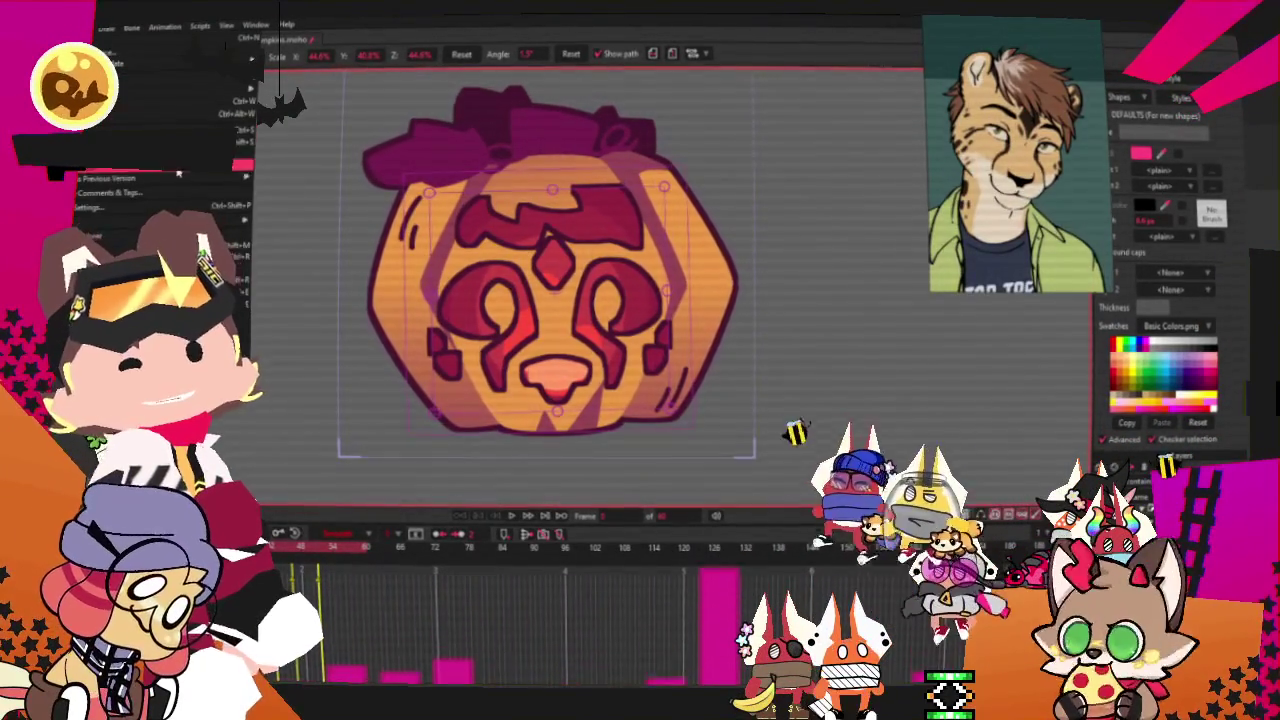
pyautogui.click(160, 245)
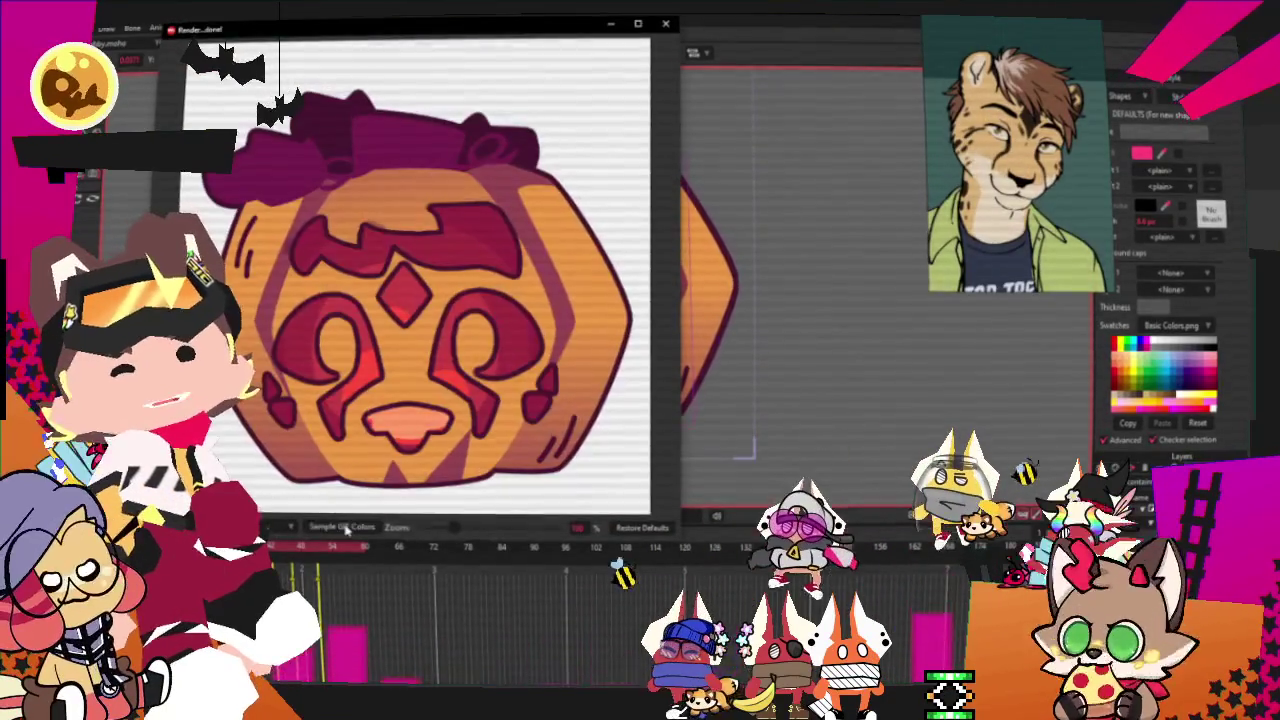
pyautogui.hotkey('ctrl', 'w')
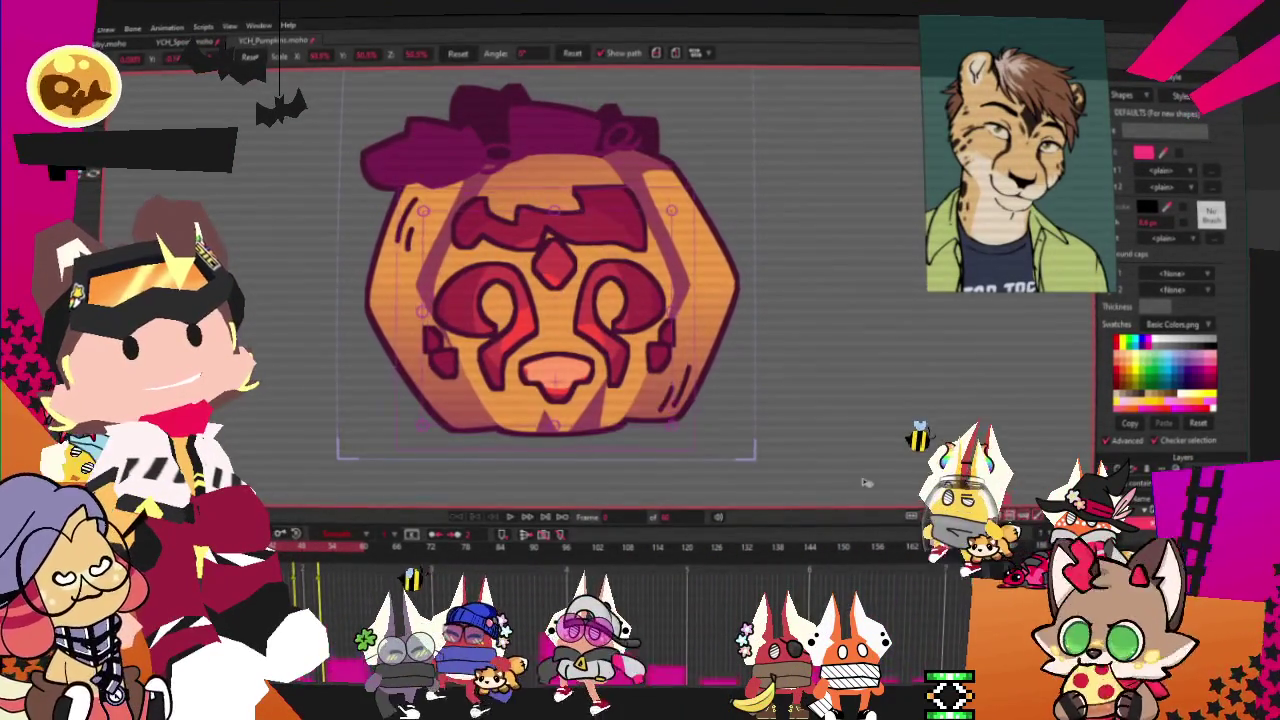
pyautogui.scroll(1, 548, 260)
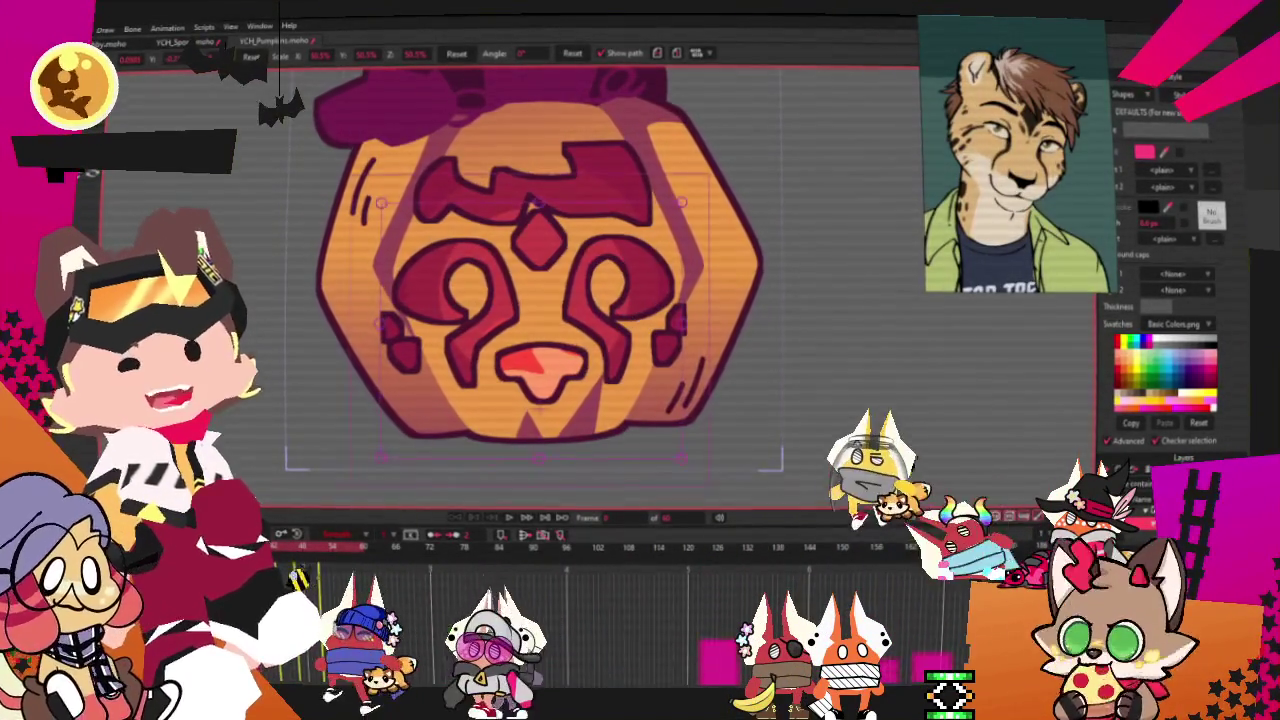
pyautogui.hotkey('alt', 'f')
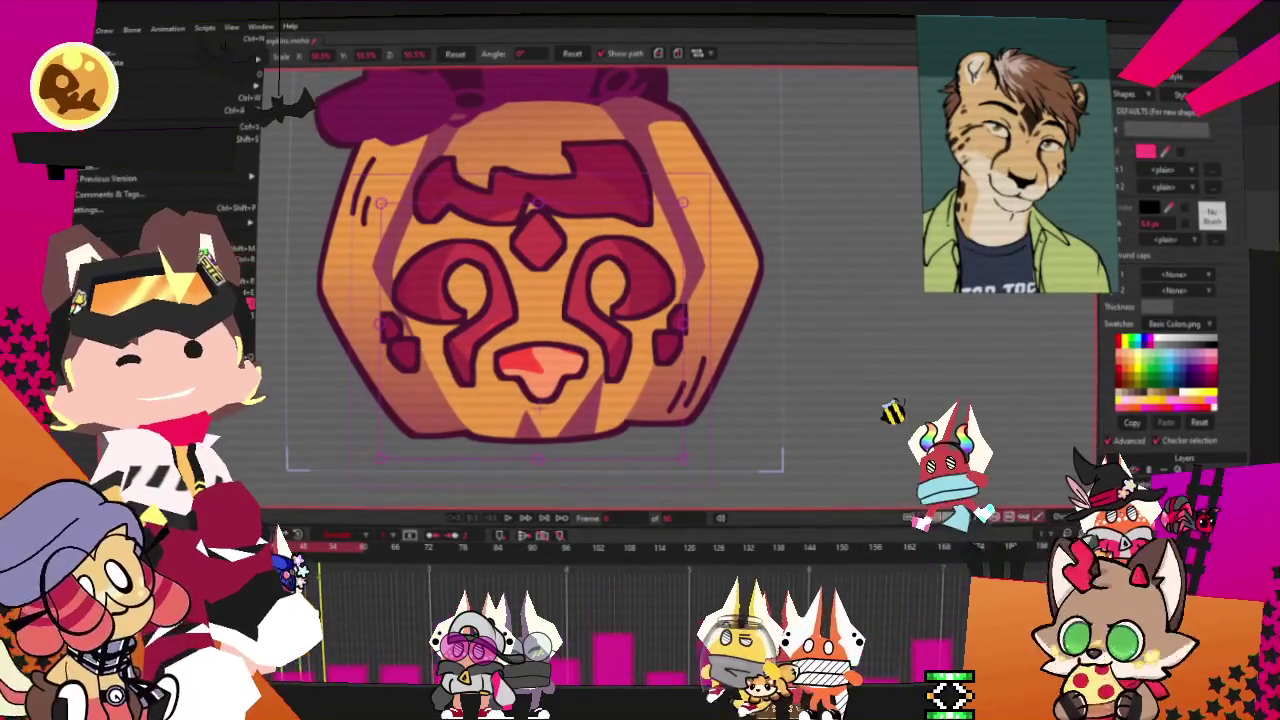
pyautogui.click(296, 133)
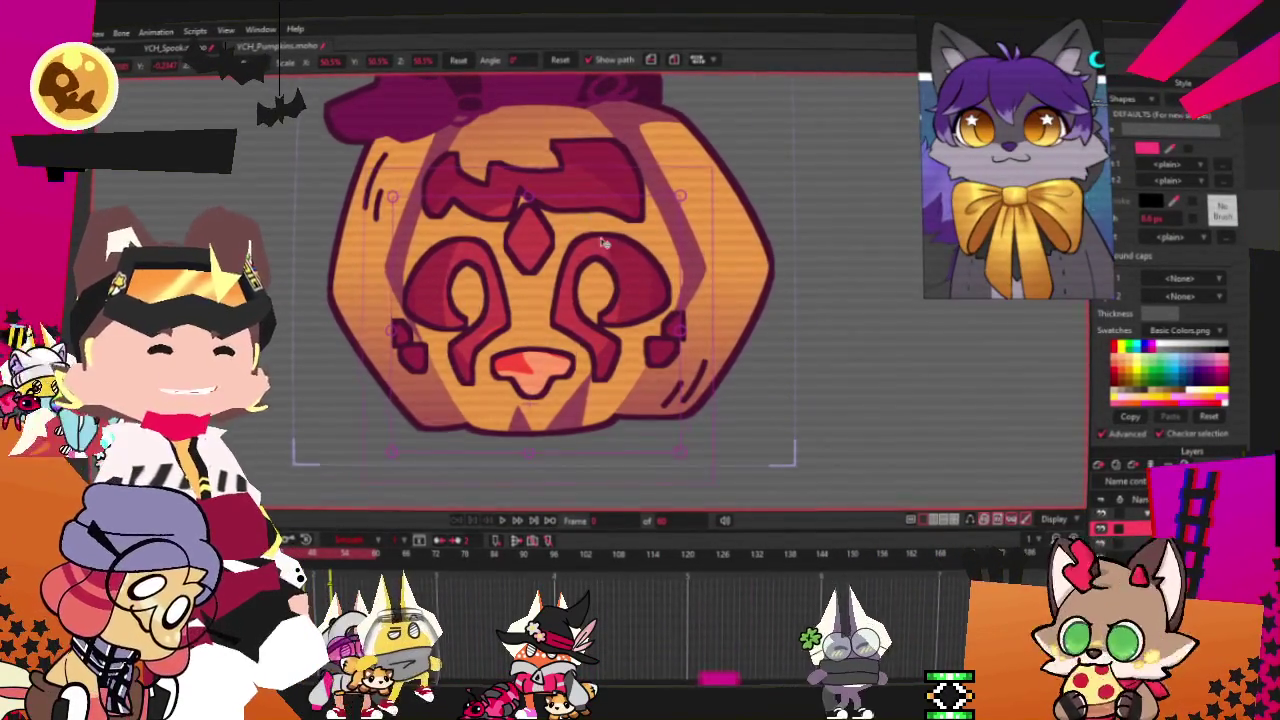
pyautogui.scroll(-2, 593, 250)
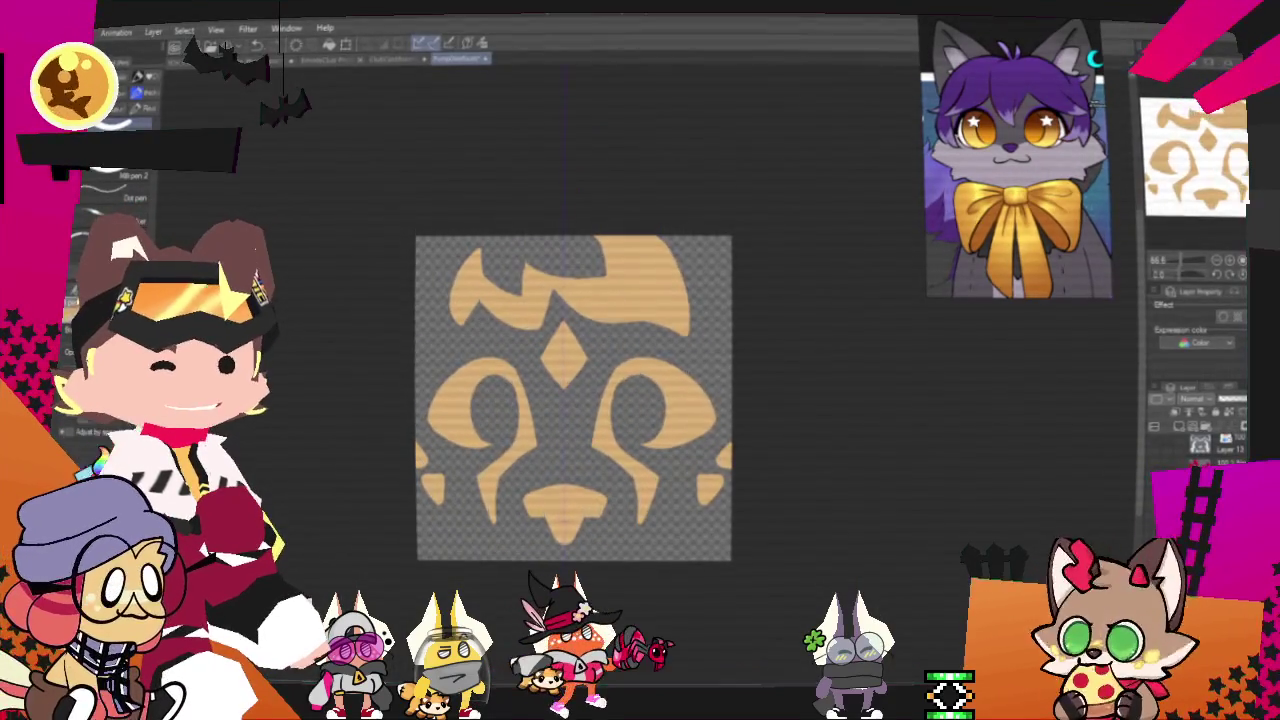
# - Hide the old face layer to leave a blank transparent canvas
pyautogui.click(1177, 453)
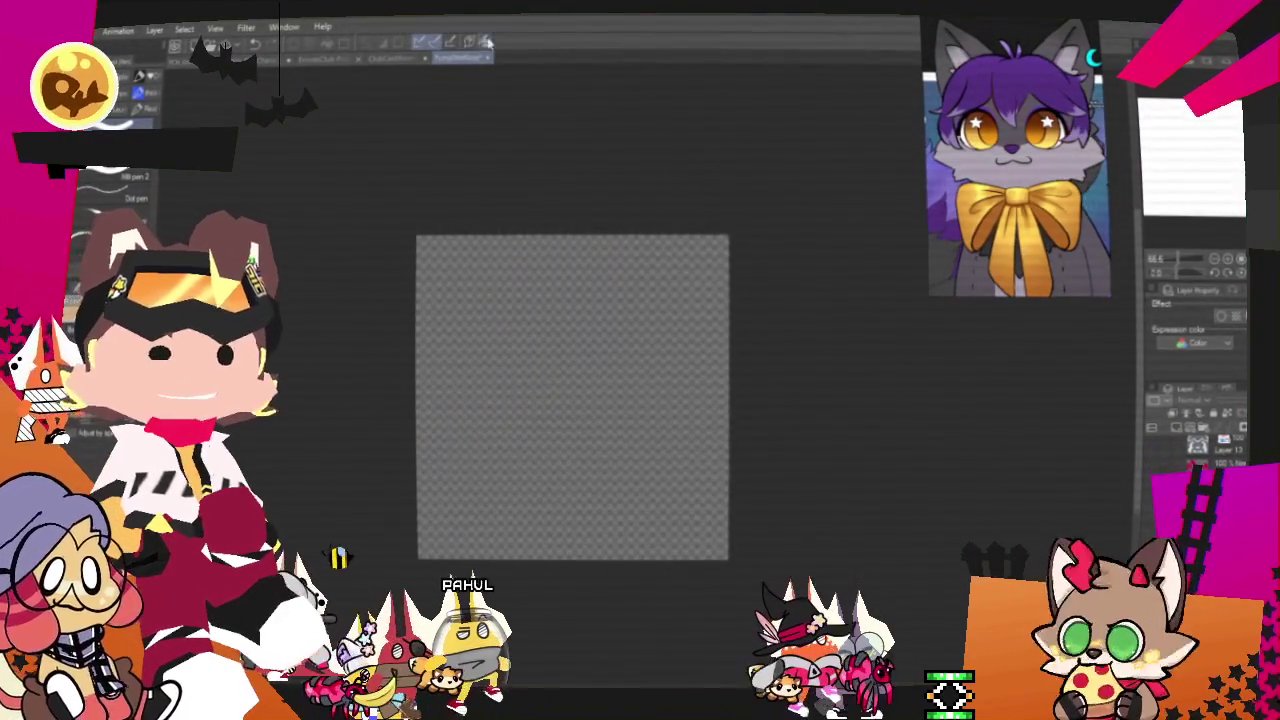
pyautogui.scroll(-2, 591, 266)
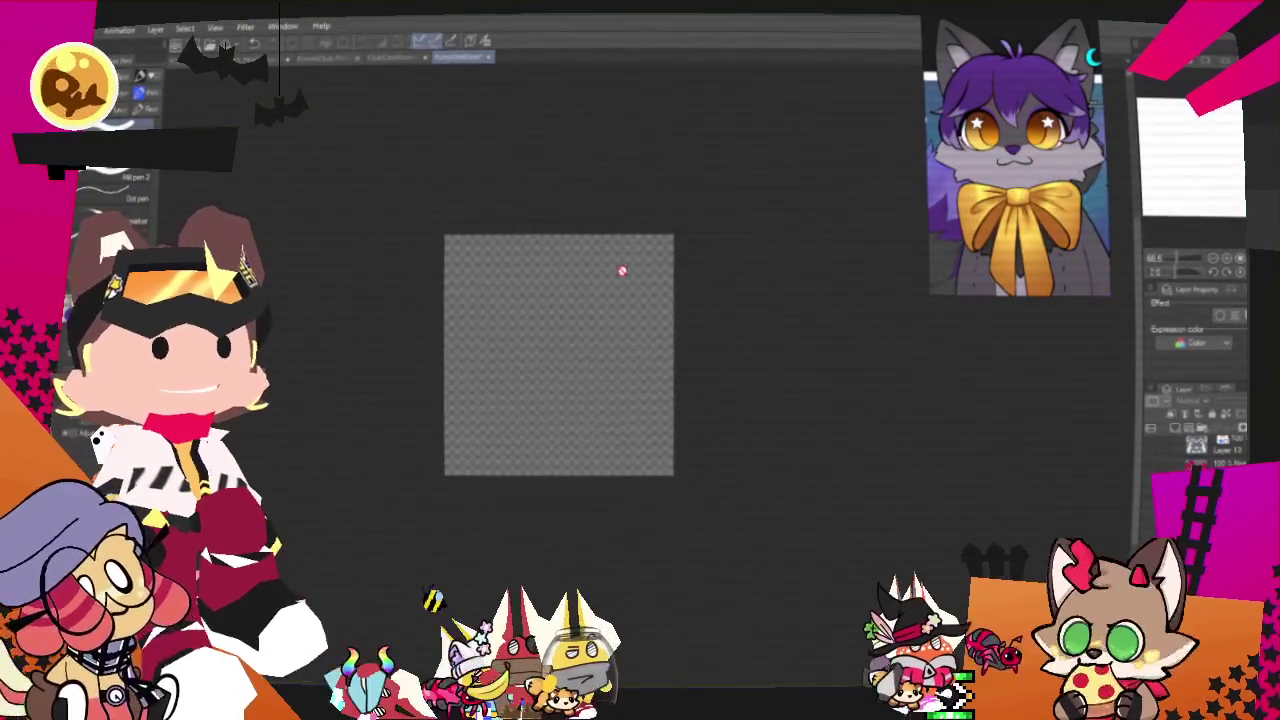
pyautogui.scroll(2, 628, 300)
pyautogui.scroll(1, 628, 300)
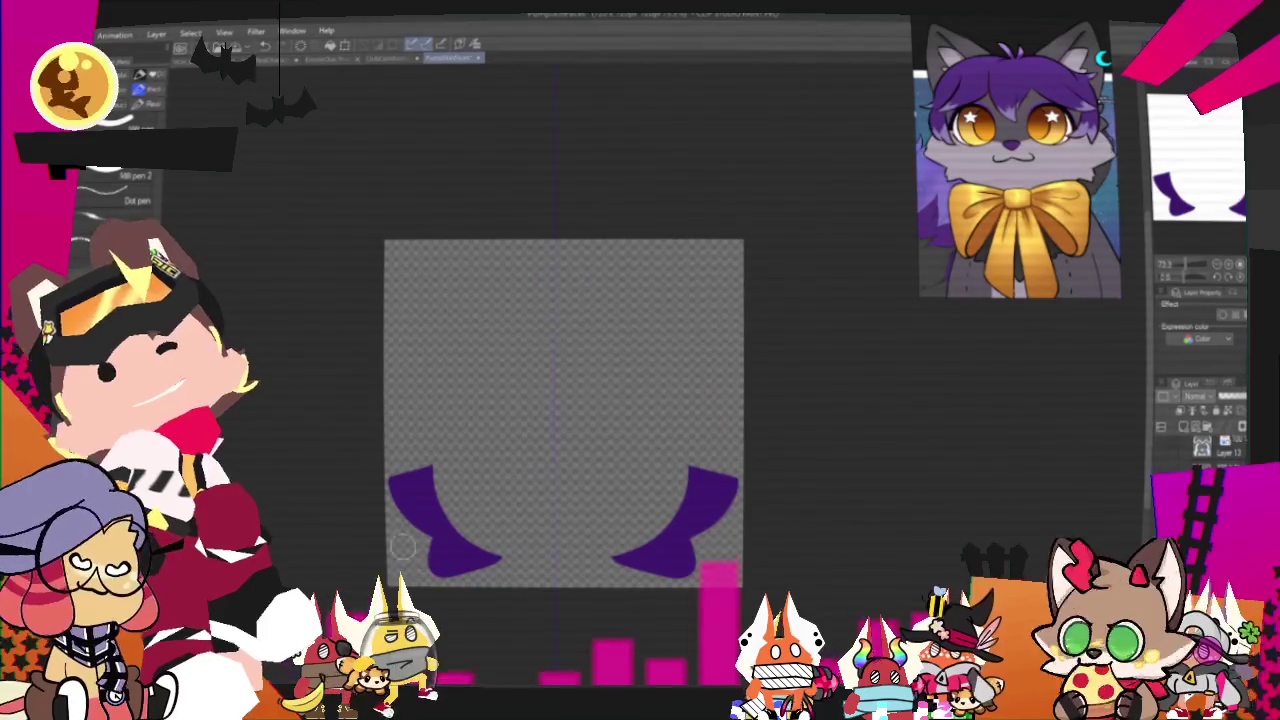
# - Draw purple cheek brackets near the bottom corners, restore the wavy mouth, and oval-select over it
pyautogui.moveTo(490, 478); pyautogui.dragTo(483, 505)
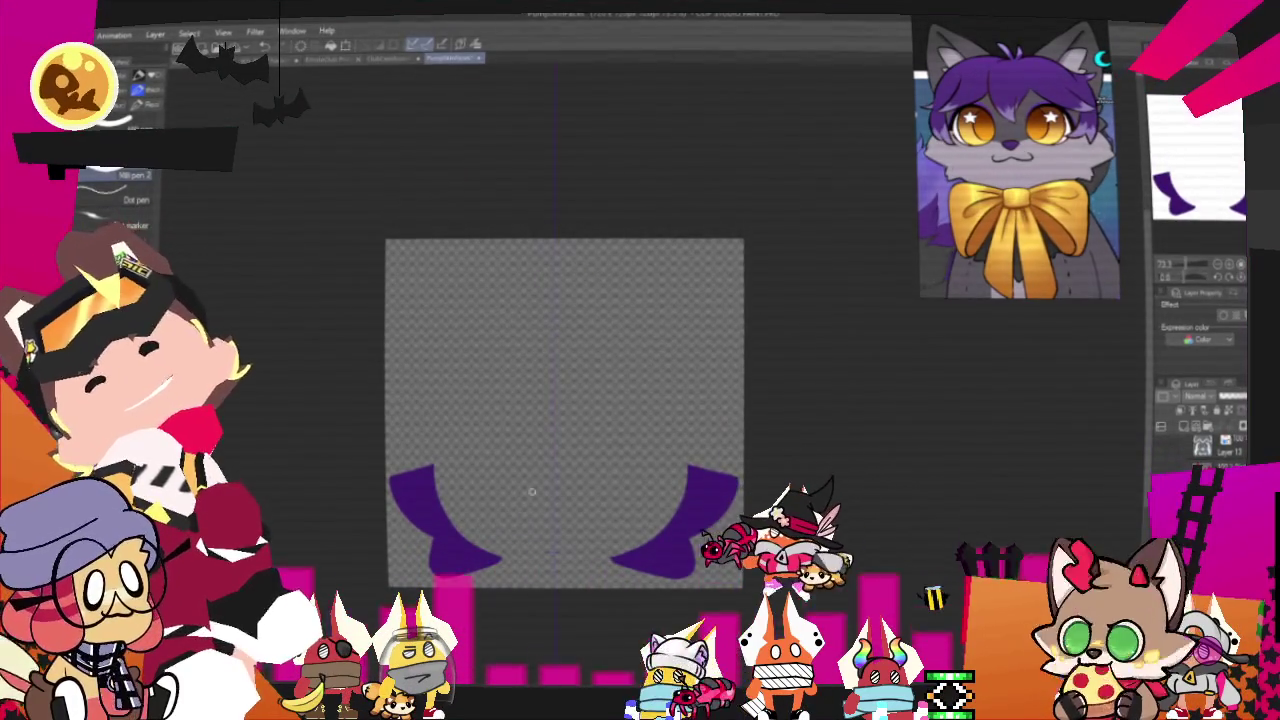
pyautogui.moveTo(620, 478); pyautogui.dragTo(630, 503)
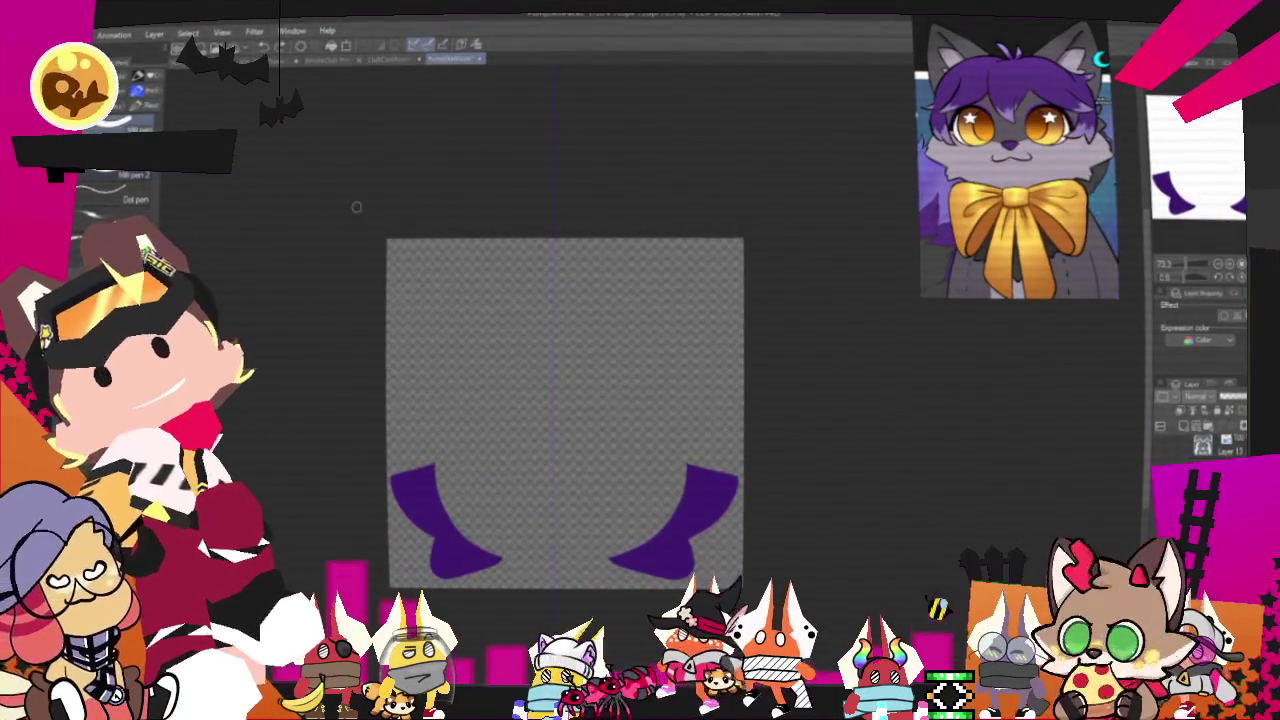
pyautogui.hotkey('ctrl', 'z')
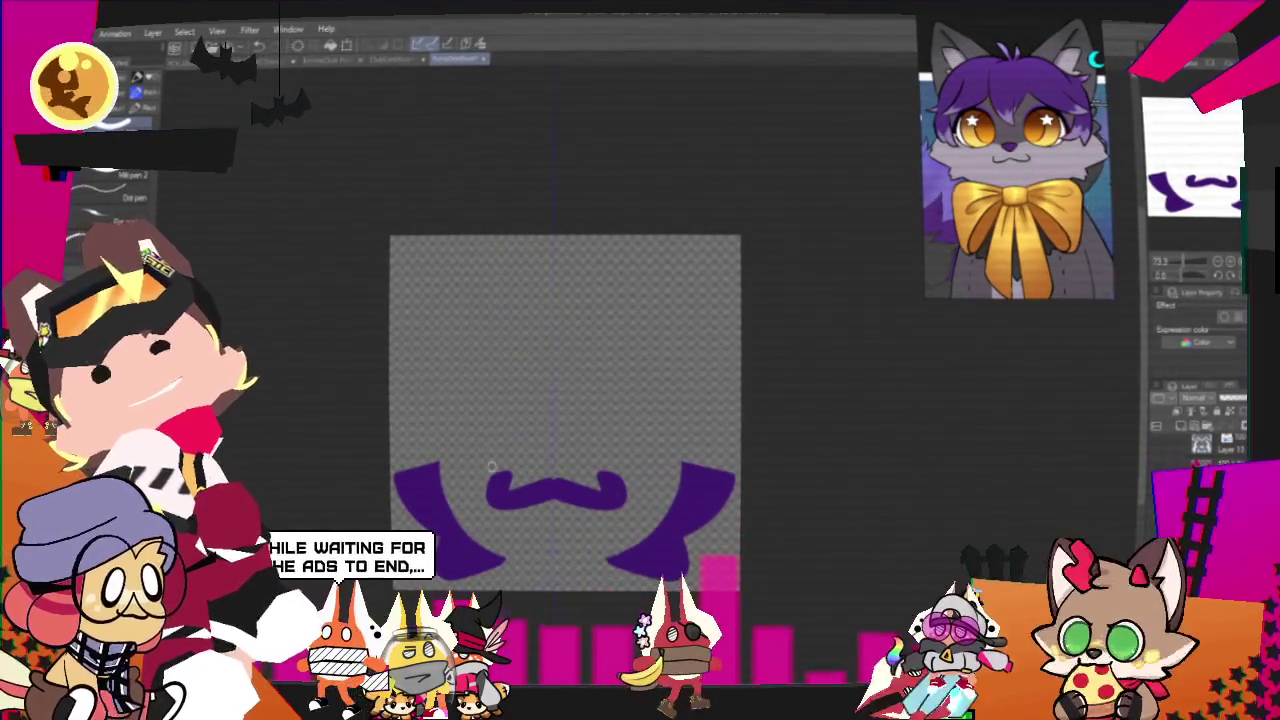
pyautogui.press('m')
pyautogui.moveTo(560, 346); pyautogui.dragTo(580, 289)
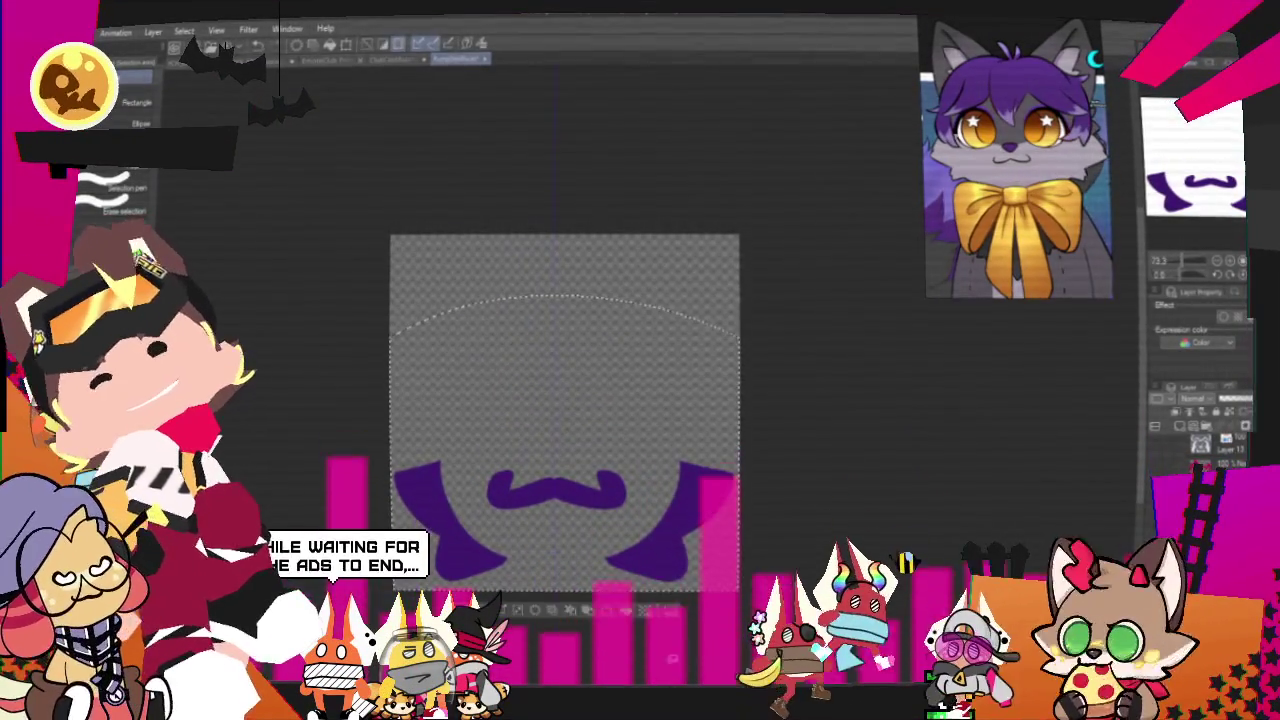
# - Erase the old mouth inside the oval and draw a thick purple zigzag mouth line
pyautogui.press('Delete')
pyautogui.hotkey('ctrl', 'd')
pyautogui.press('p')
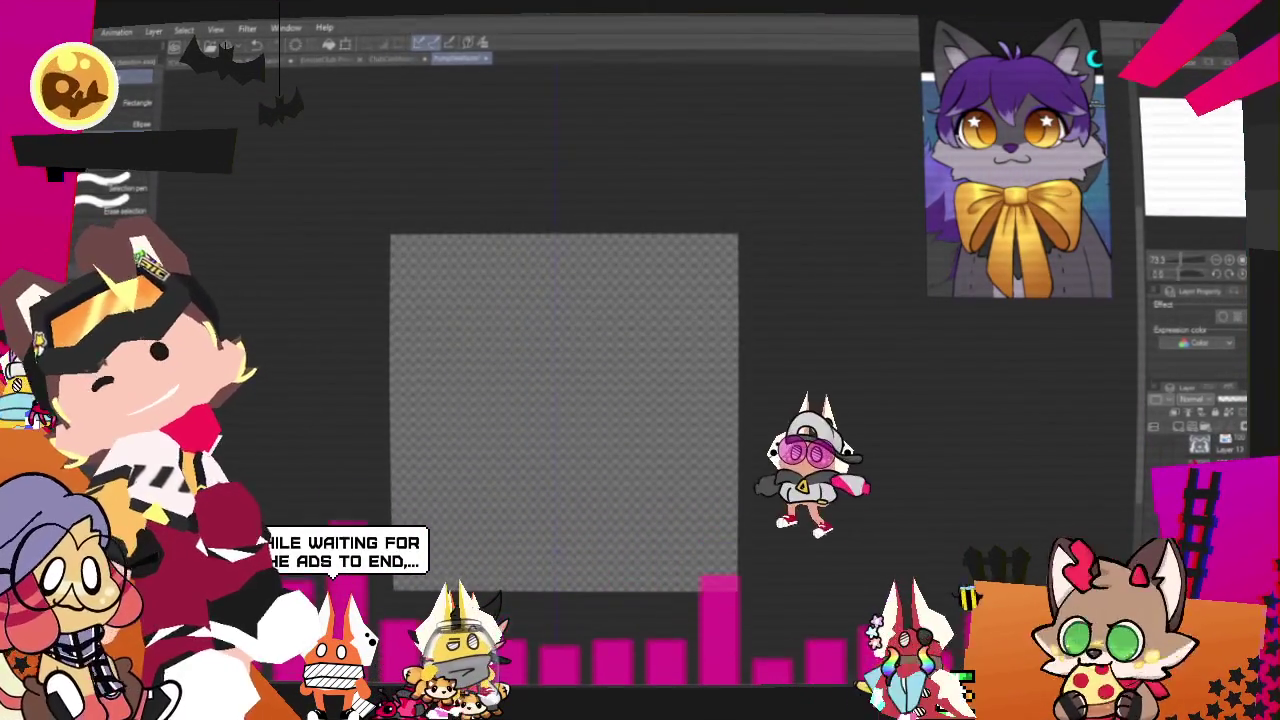
pyautogui.moveTo(425, 472)
pyautogui.mouseDown()
pyautogui.moveTo(520, 550)
pyautogui.moveTo(556, 562)
pyautogui.moveTo(415, 512)
pyautogui.mouseUp()
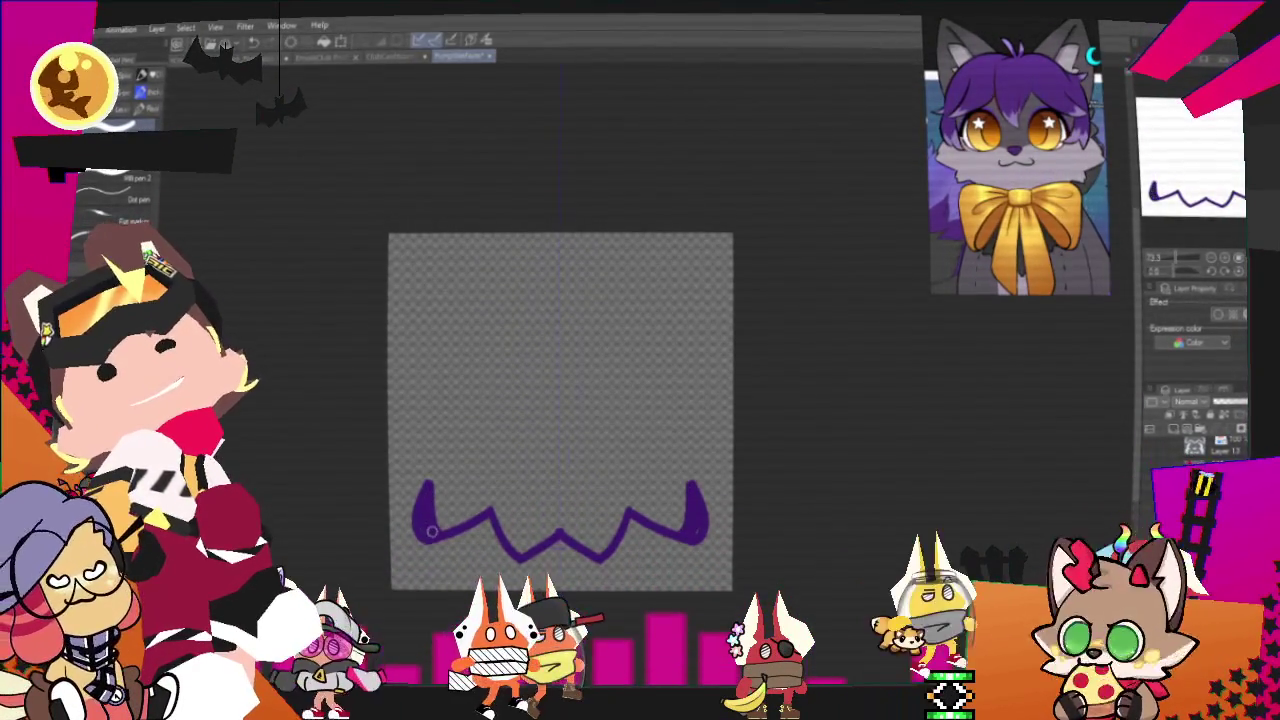
pyautogui.moveTo(430, 530)
pyautogui.mouseDown()
pyautogui.moveTo(492, 508)
pyautogui.moveTo(518, 562)
pyautogui.mouseUp()
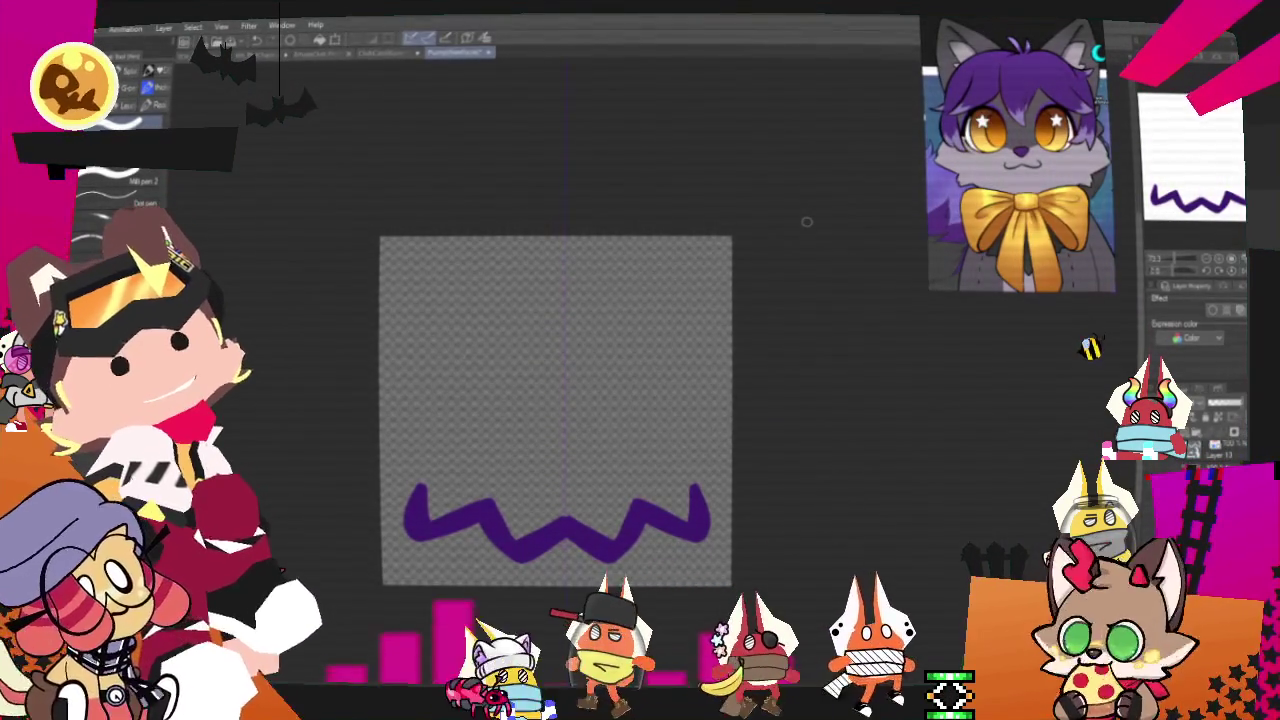
# - Add tall spiked corners and inner fangs, then fill the mouth solid purple
pyautogui.moveTo(705, 490); pyautogui.dragTo(682, 418)
pyautogui.moveTo(415, 500); pyautogui.dragTo(435, 420)
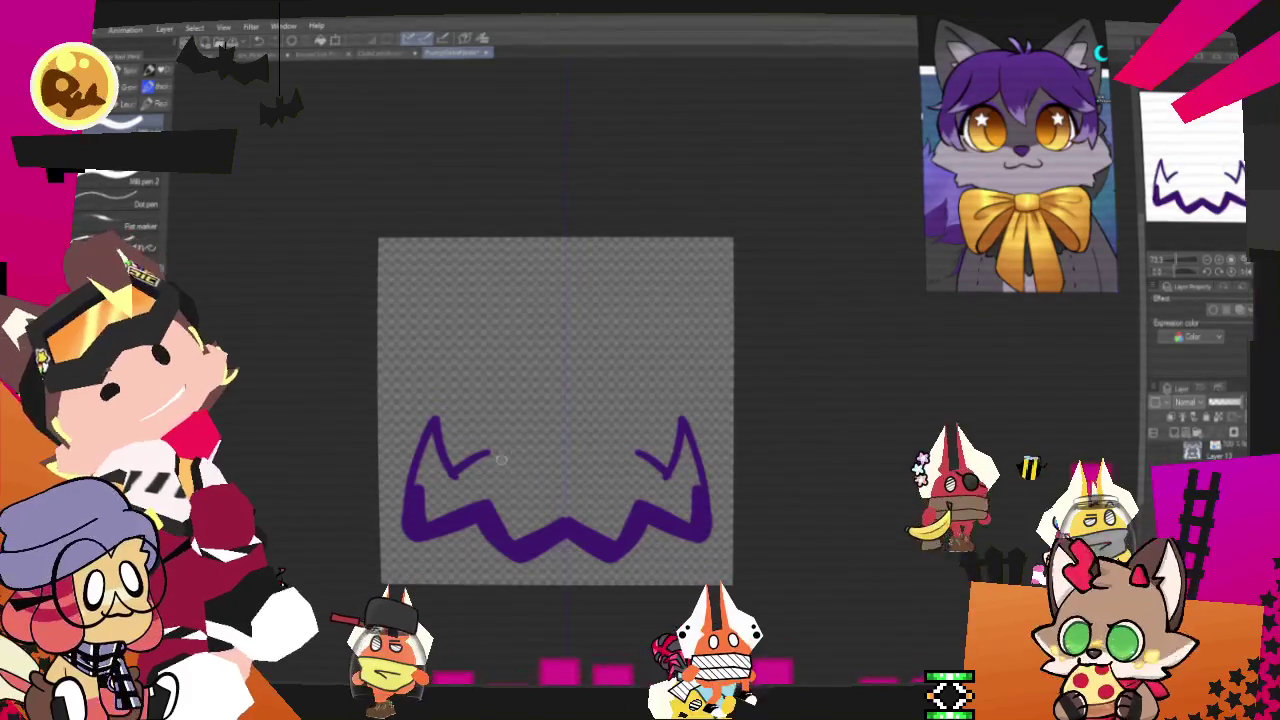
pyautogui.moveTo(668, 470); pyautogui.dragTo(620, 487)
pyautogui.moveTo(448, 476); pyautogui.dragTo(510, 487)
pyautogui.moveTo(628, 475); pyautogui.dragTo(598, 505)
pyautogui.moveTo(498, 470)
pyautogui.mouseDown()
pyautogui.moveTo(528, 510)
pyautogui.moveTo(598, 503)
pyautogui.mouseUp()
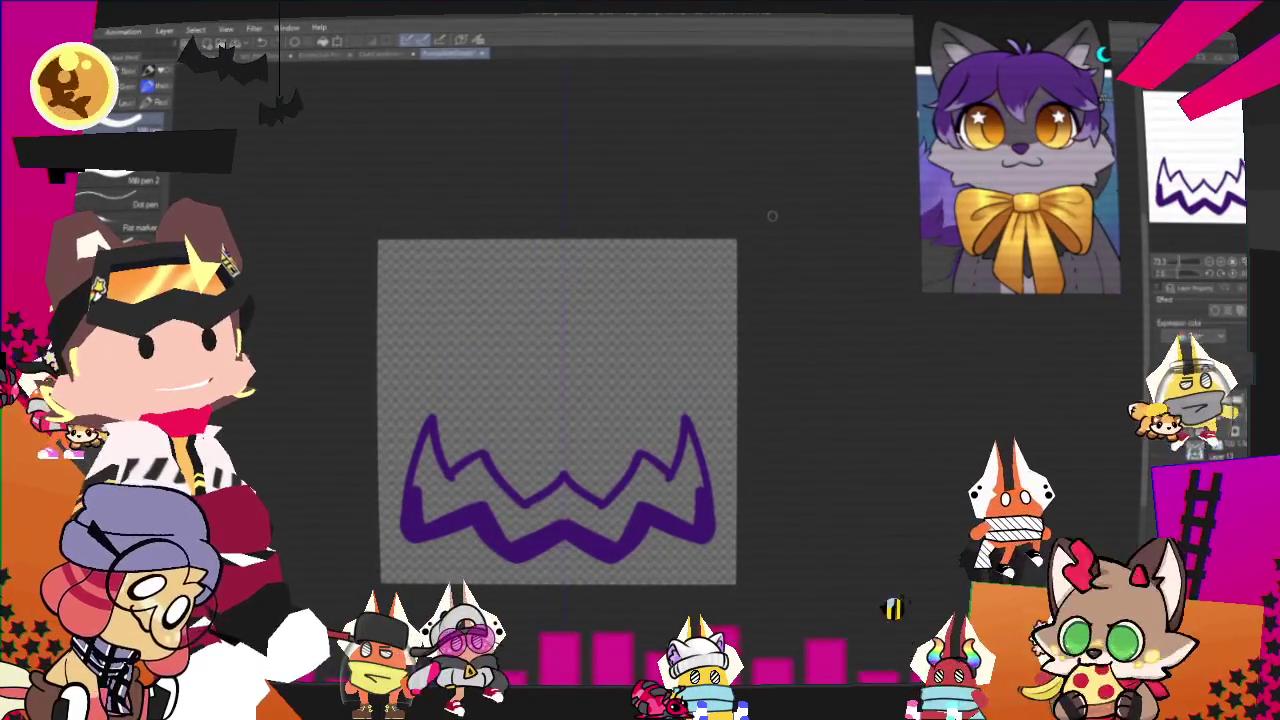
pyautogui.press('g')
pyautogui.click(560, 522)
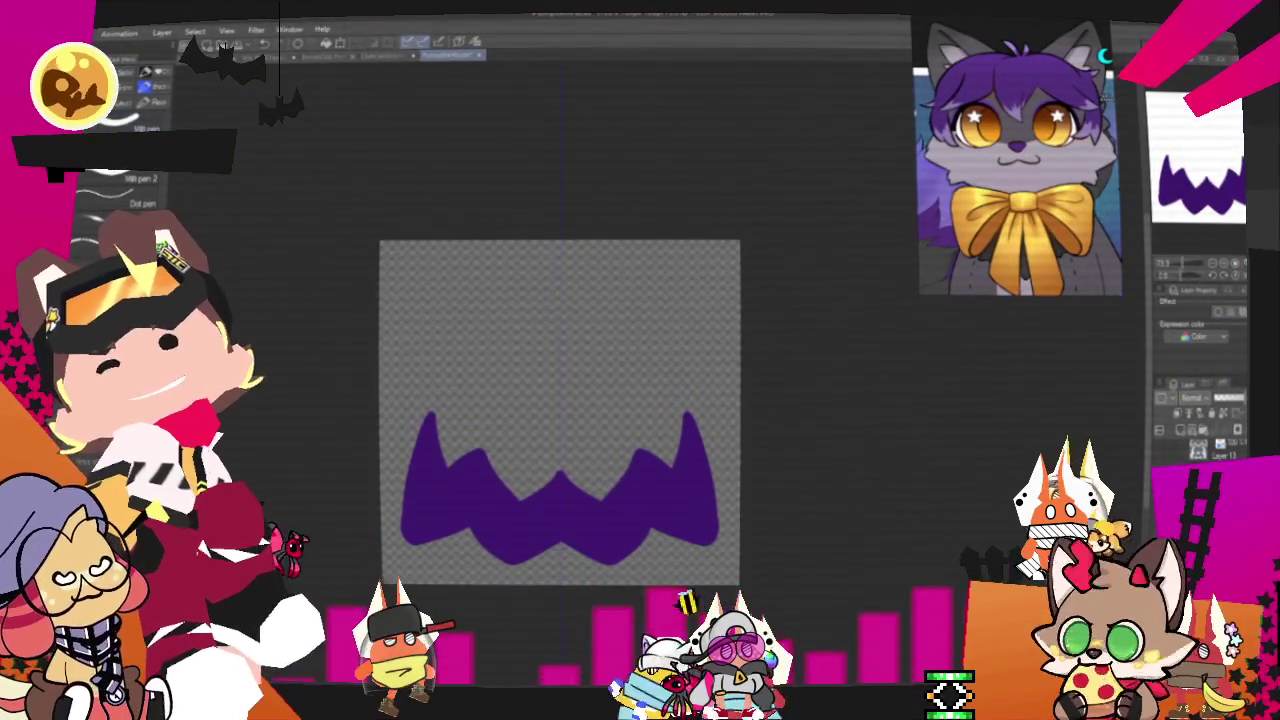
# - Trim the filled purple mouth to a compact jagged grin and extend mirrored cheek brackets with hooked lower ends
pyautogui.hotkey('ctrl', 'z')
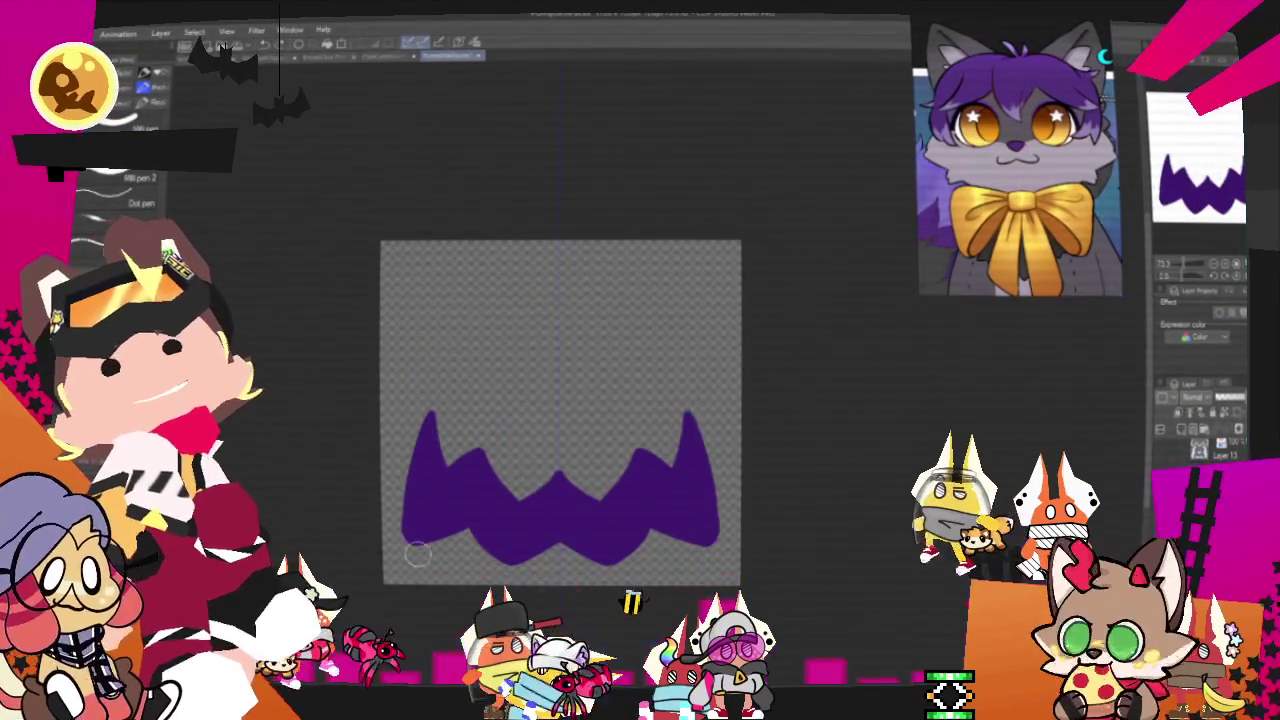
pyautogui.hotkey('ctrl', 'z')
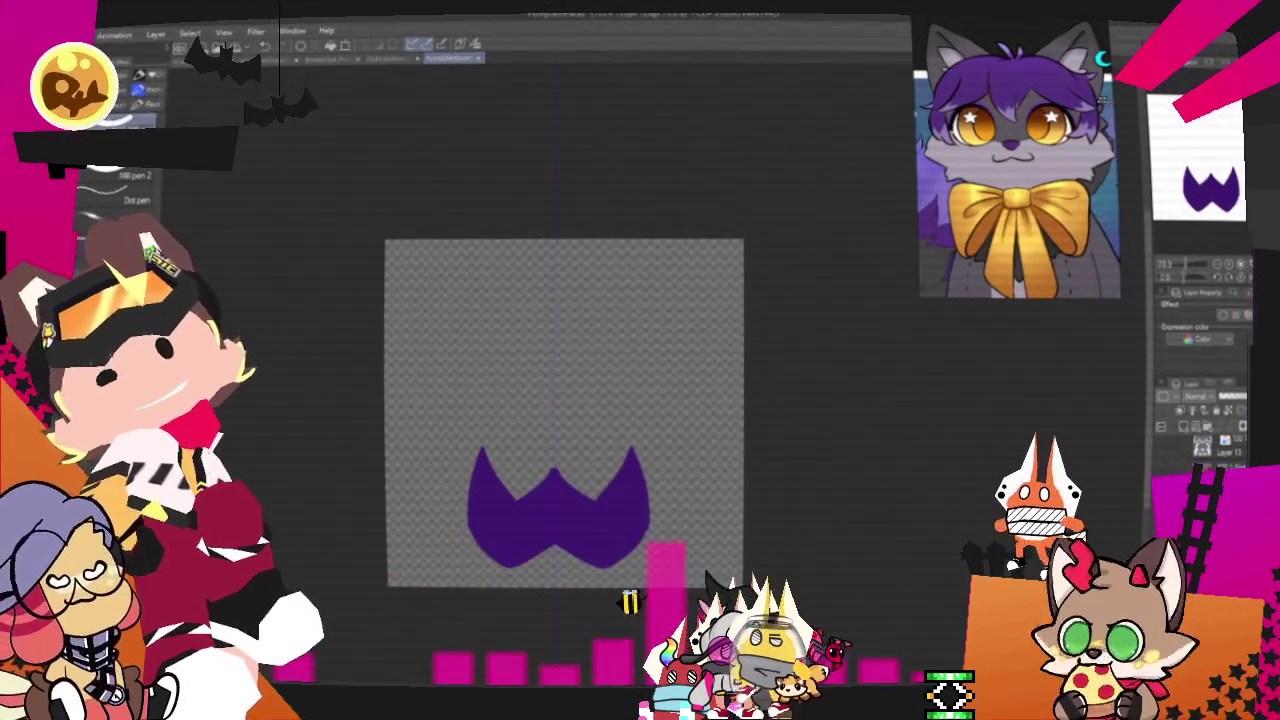
pyautogui.moveTo(544, 472)
pyautogui.mouseDown()
pyautogui.moveTo(562, 468)
pyautogui.moveTo(504, 496)
pyautogui.mouseUp()
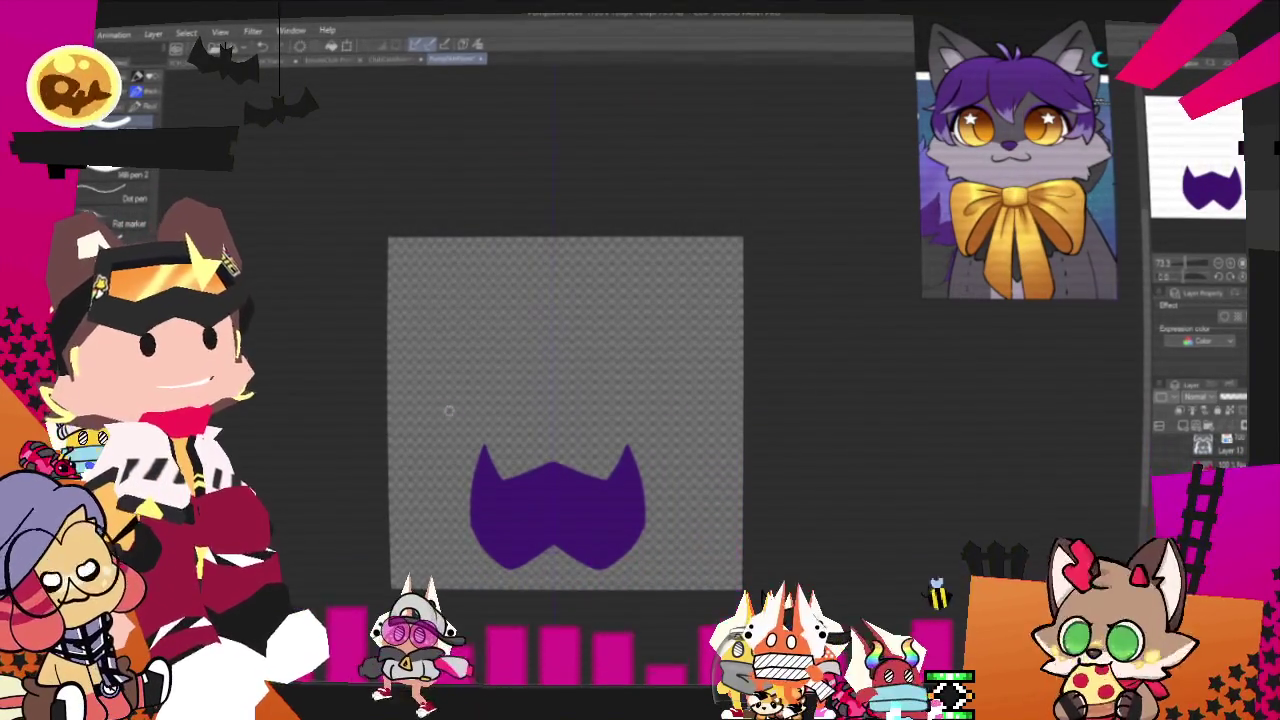
pyautogui.moveTo(430, 562); pyautogui.dragTo(455, 548)
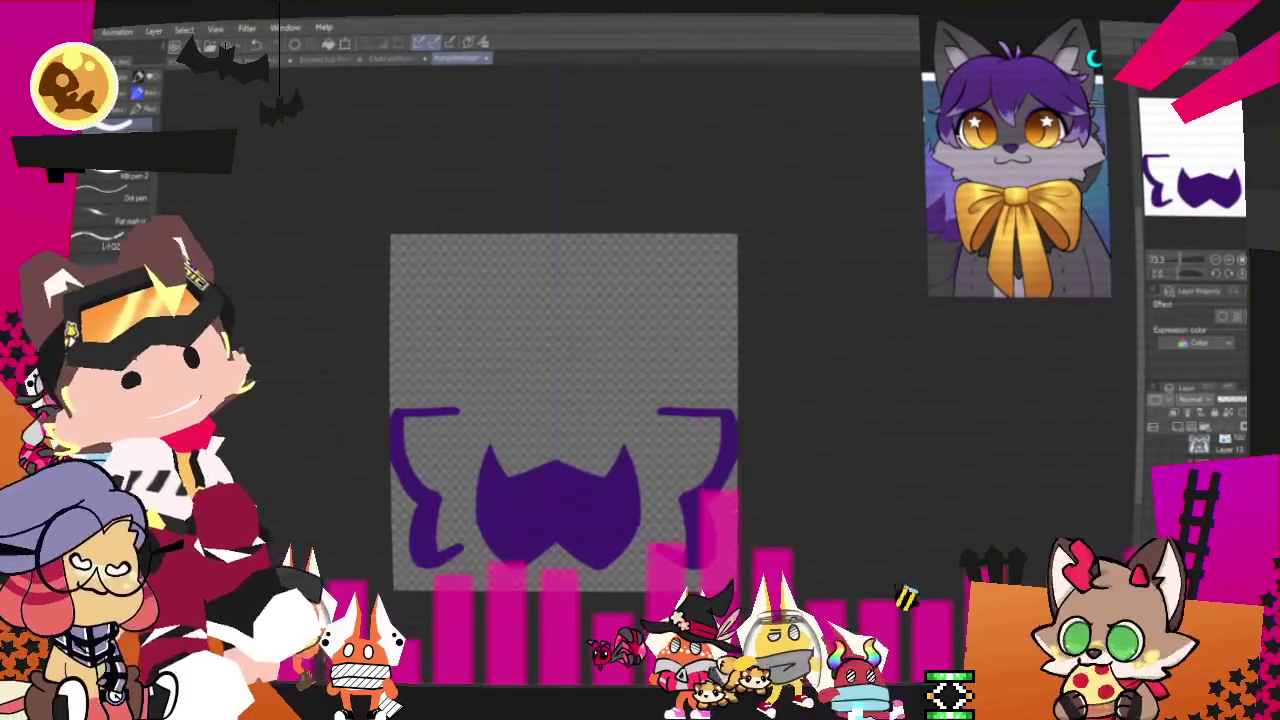
# - Fill the nose triangle solid purple above the grin and draw an arc across the top of the face
pyautogui.click(553, 416)
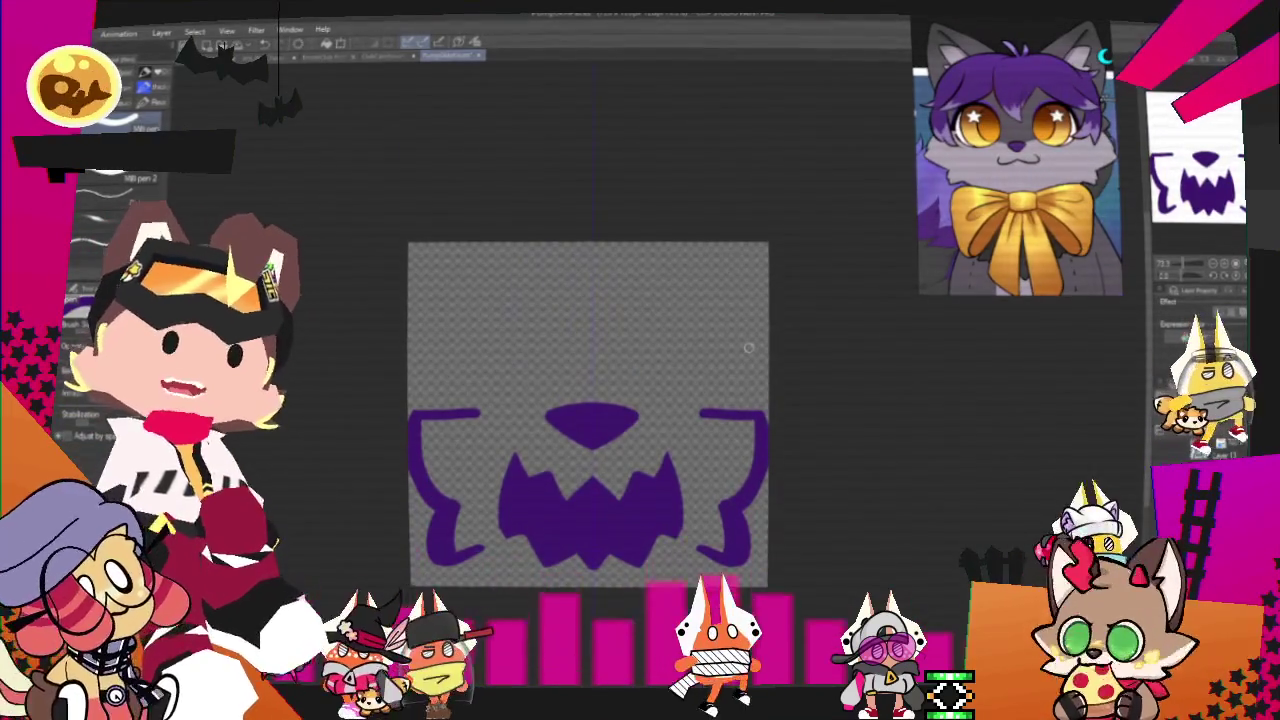
pyautogui.moveTo(748, 347); pyautogui.dragTo(740, 371)
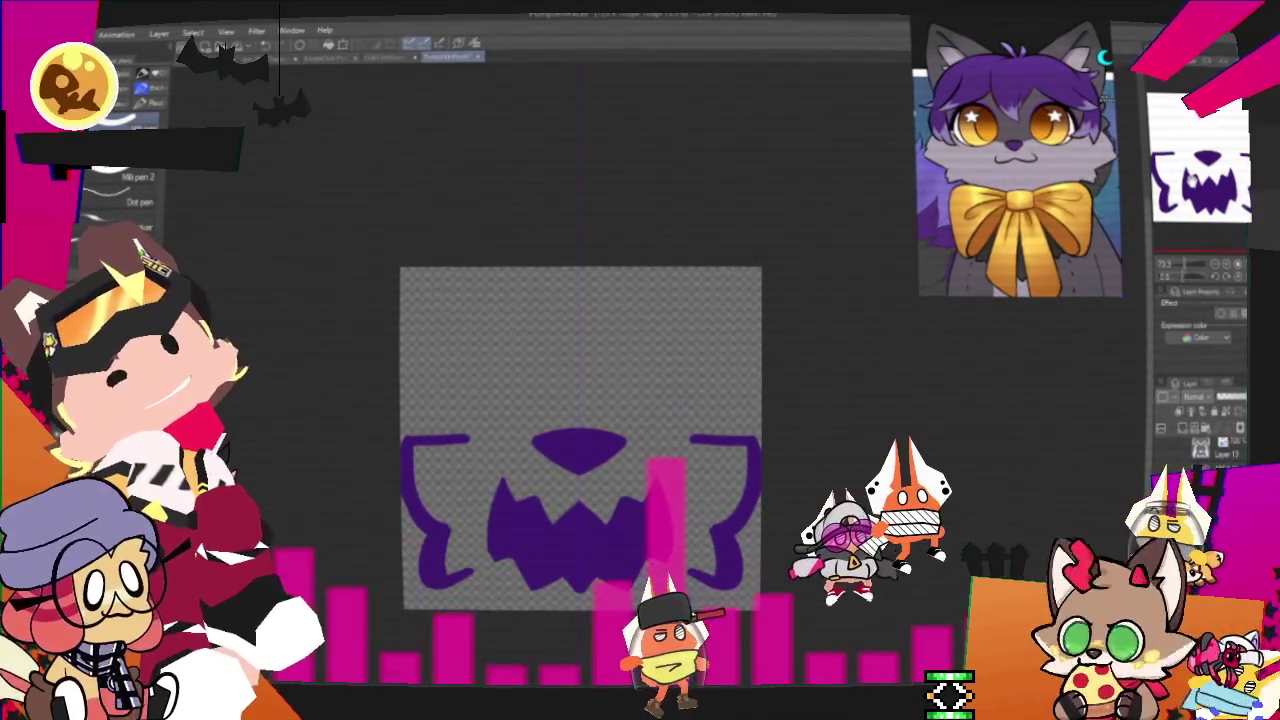
pyautogui.moveTo(640, 297); pyautogui.dragTo(512, 300)
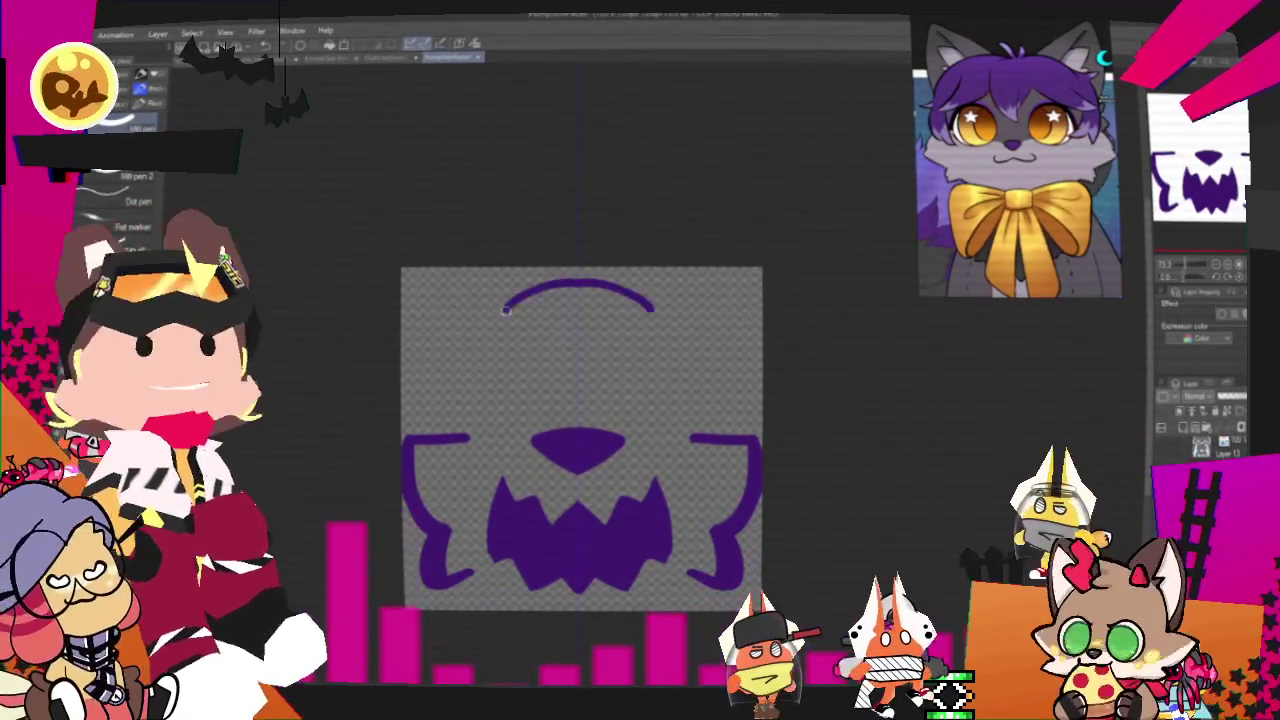
# - Replace the stray top arc with two mirrored purple brow curves that meet in a central filled V
pyautogui.hotkey('ctrl', 'z')
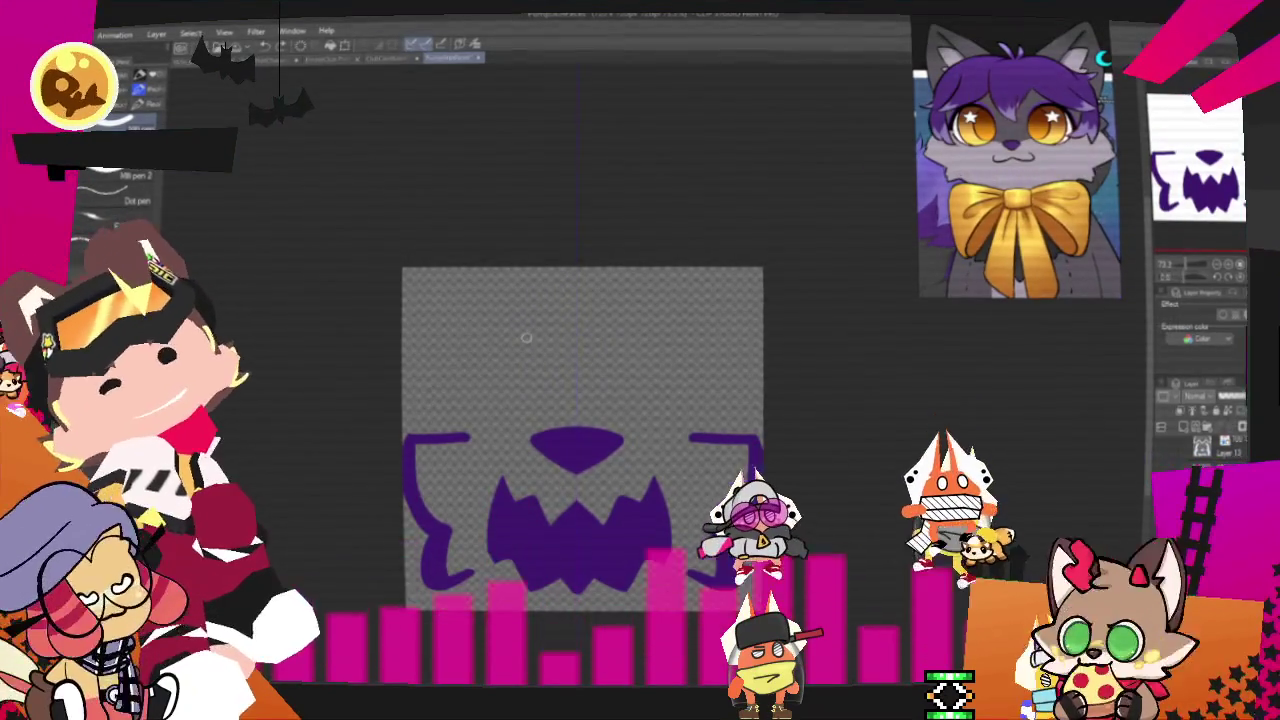
pyautogui.hotkey('ctrl', 'y')
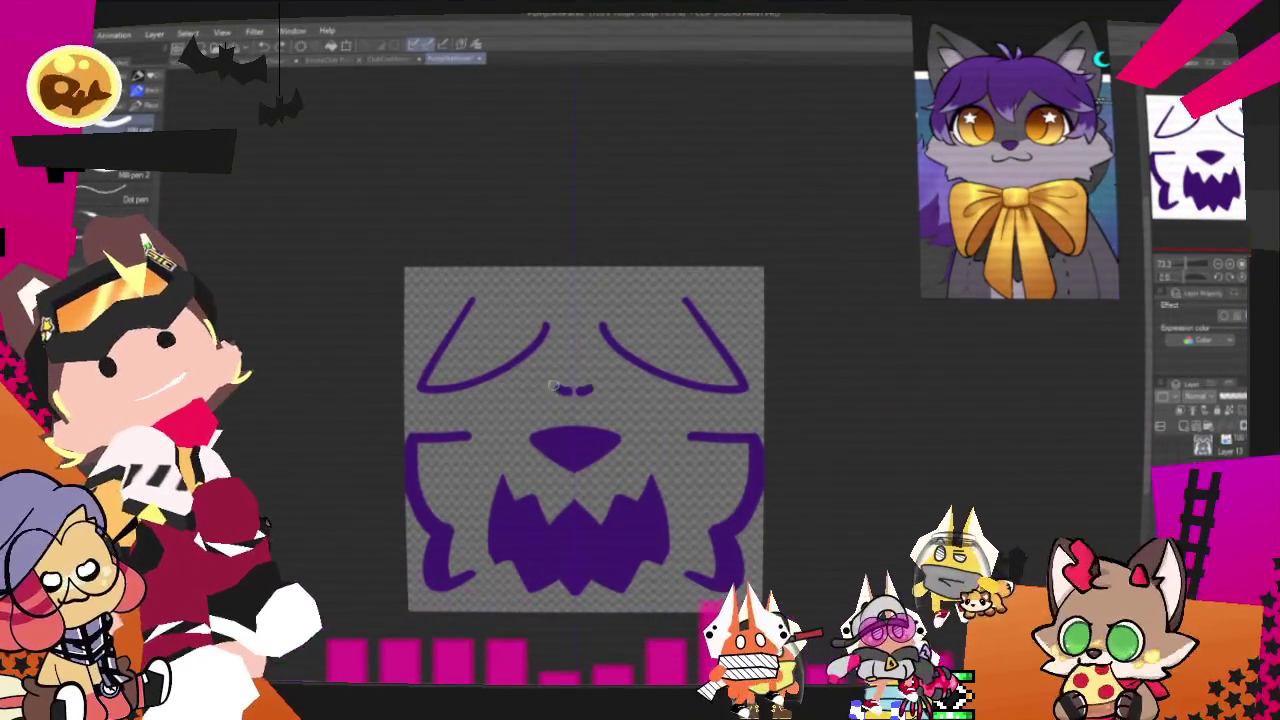
pyautogui.hotkey('ctrl', 'z')
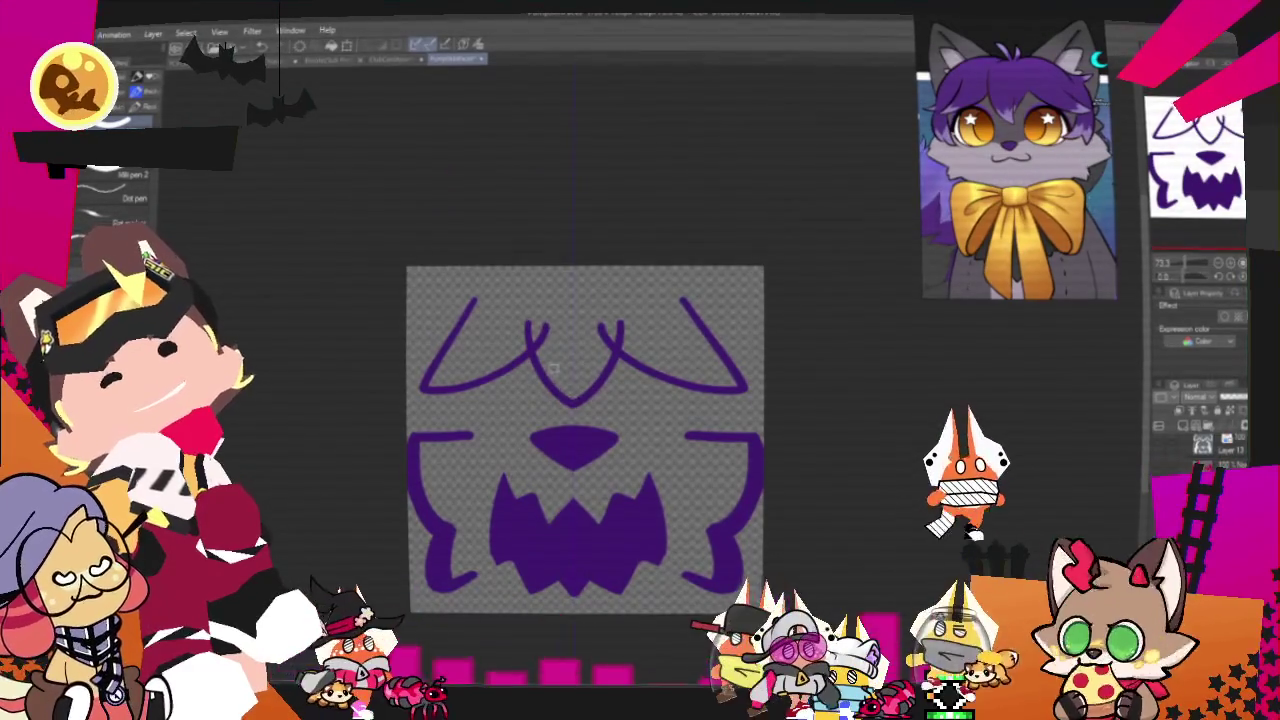
pyautogui.hotkey('ctrl', 'y')
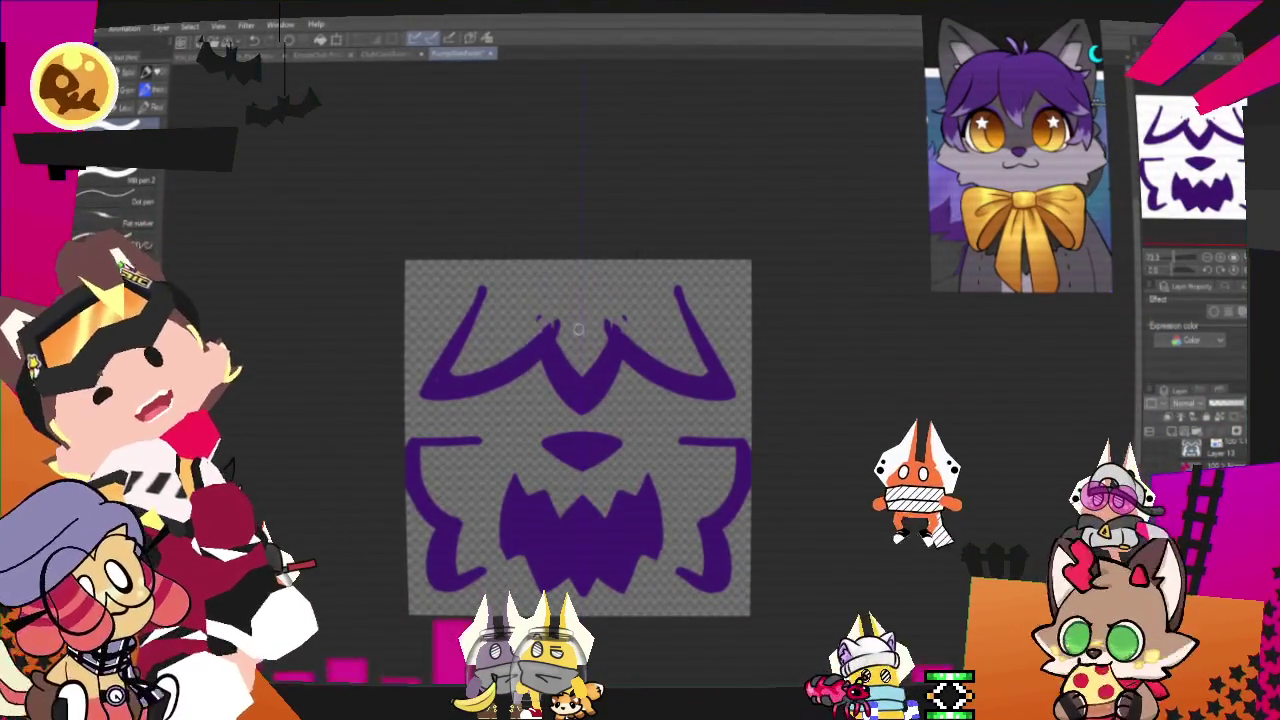
pyautogui.moveTo(555, 322); pyautogui.dragTo(590, 393)
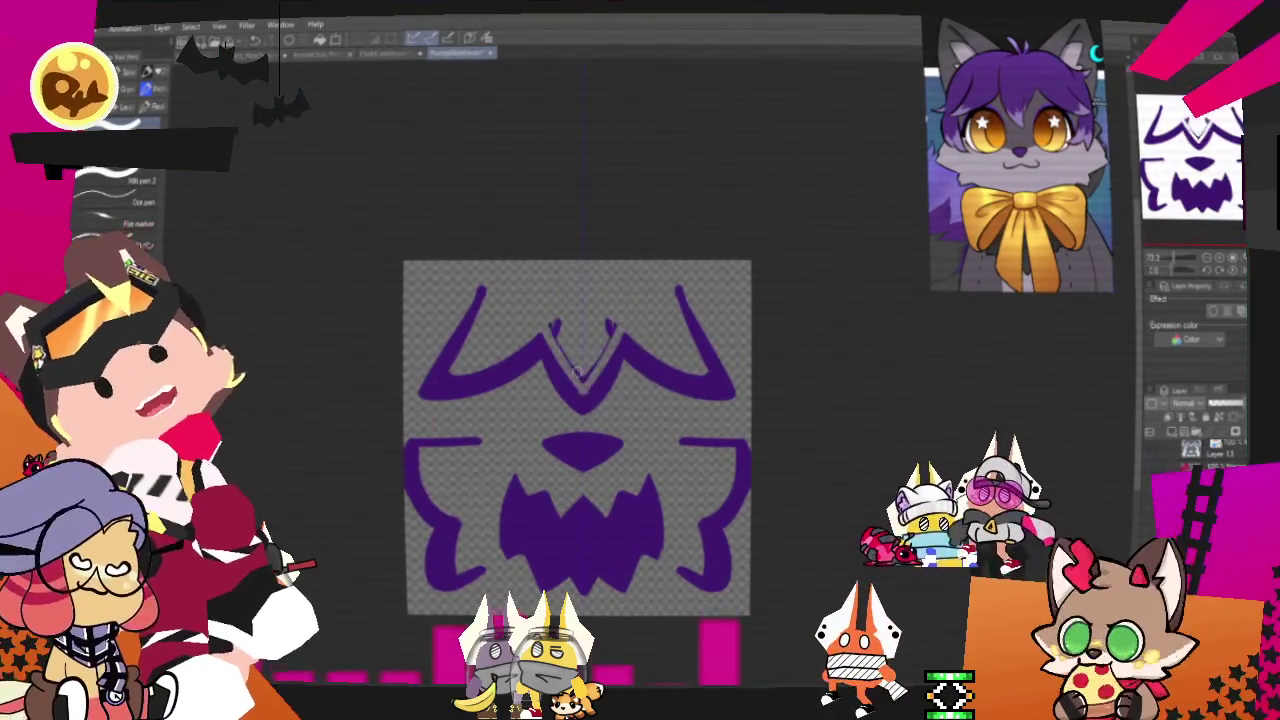
pyautogui.hotkey('ctrl', 'z')
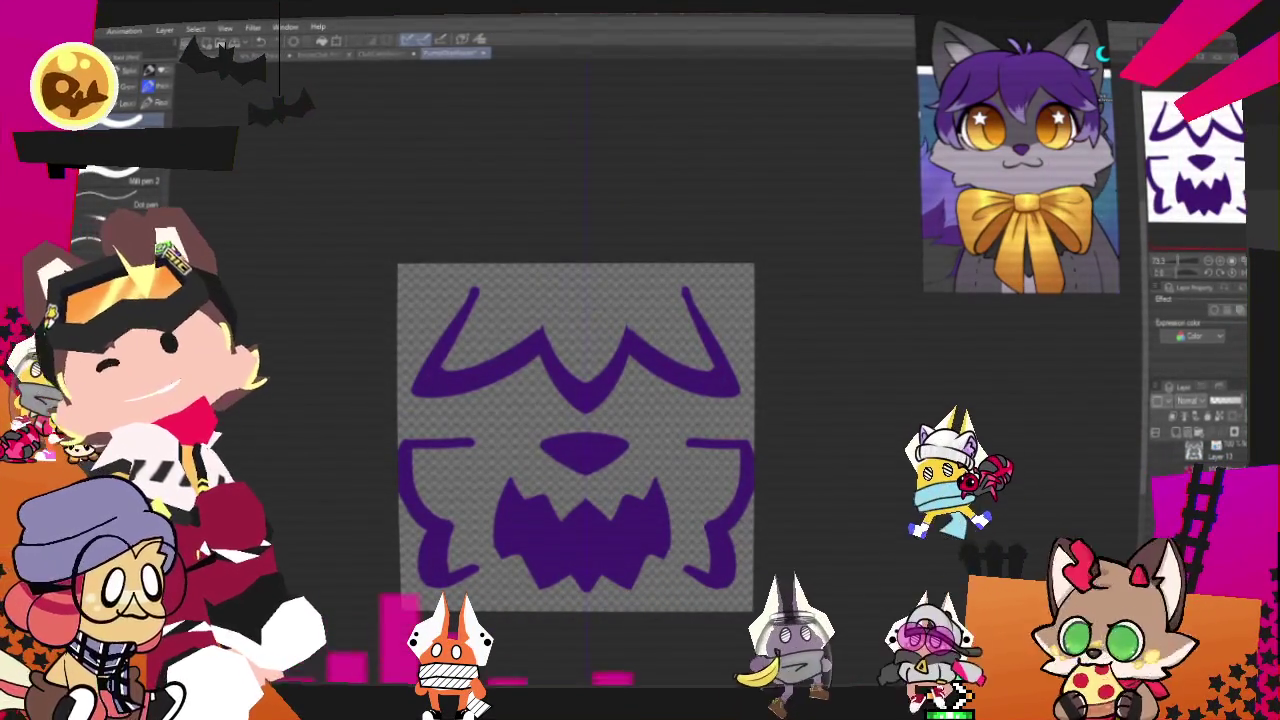
pyautogui.press('m')
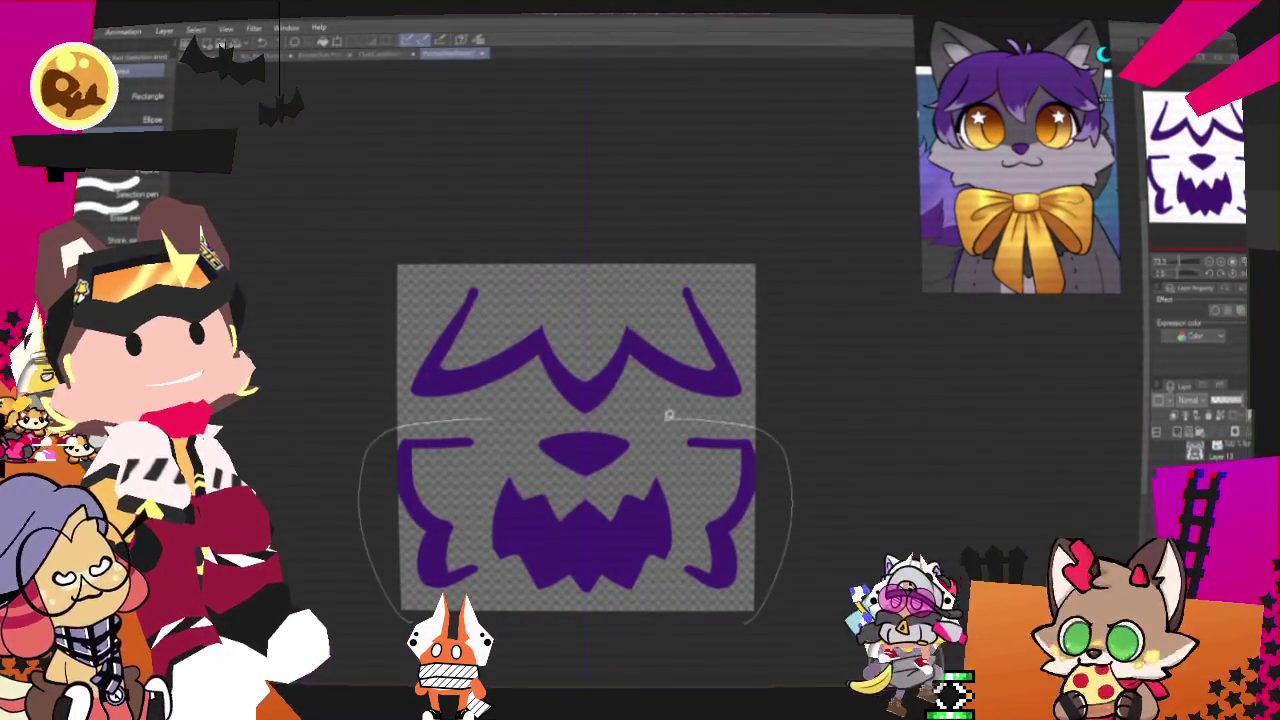
# - Shift the lower face down slightly and thicken both brow horns with mirrored curves
pyautogui.moveTo(757, 422); pyautogui.dragTo(755, 424)
pyautogui.hotkey('ctrl', 't')
pyautogui.moveTo(700, 570); pyautogui.dragTo(698, 583)
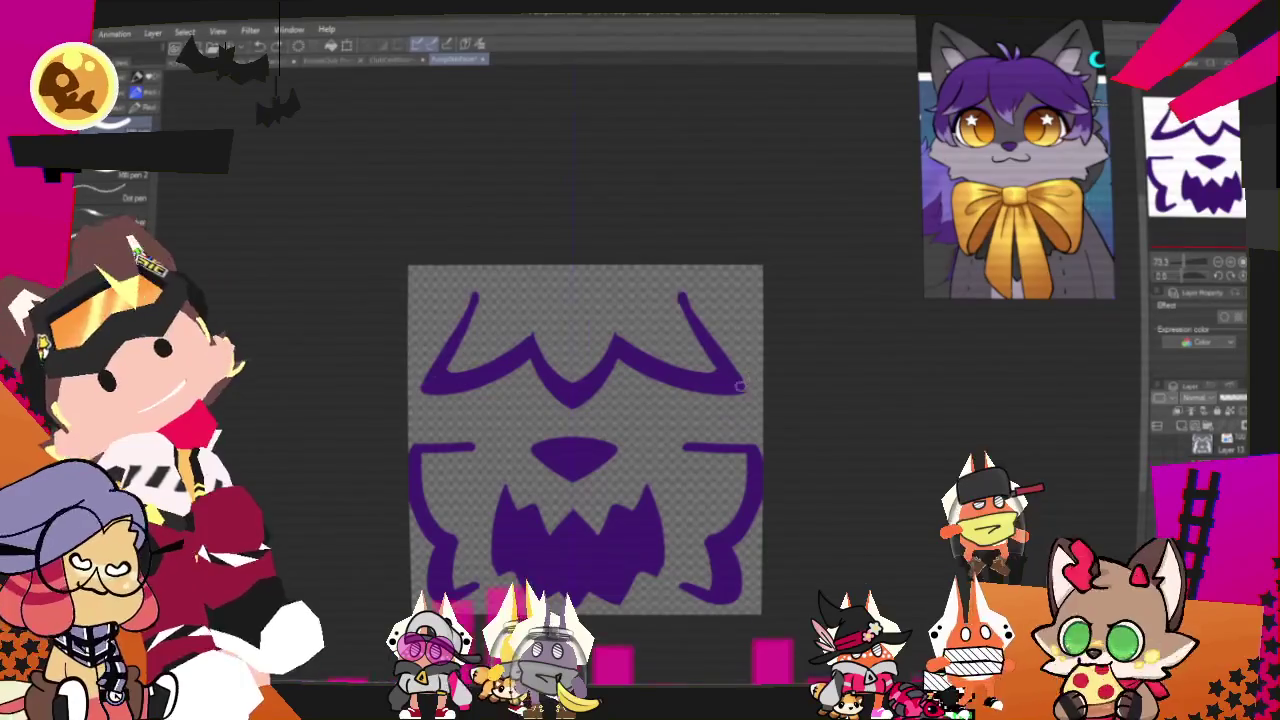
pyautogui.moveTo(672, 288); pyautogui.dragTo(752, 338)
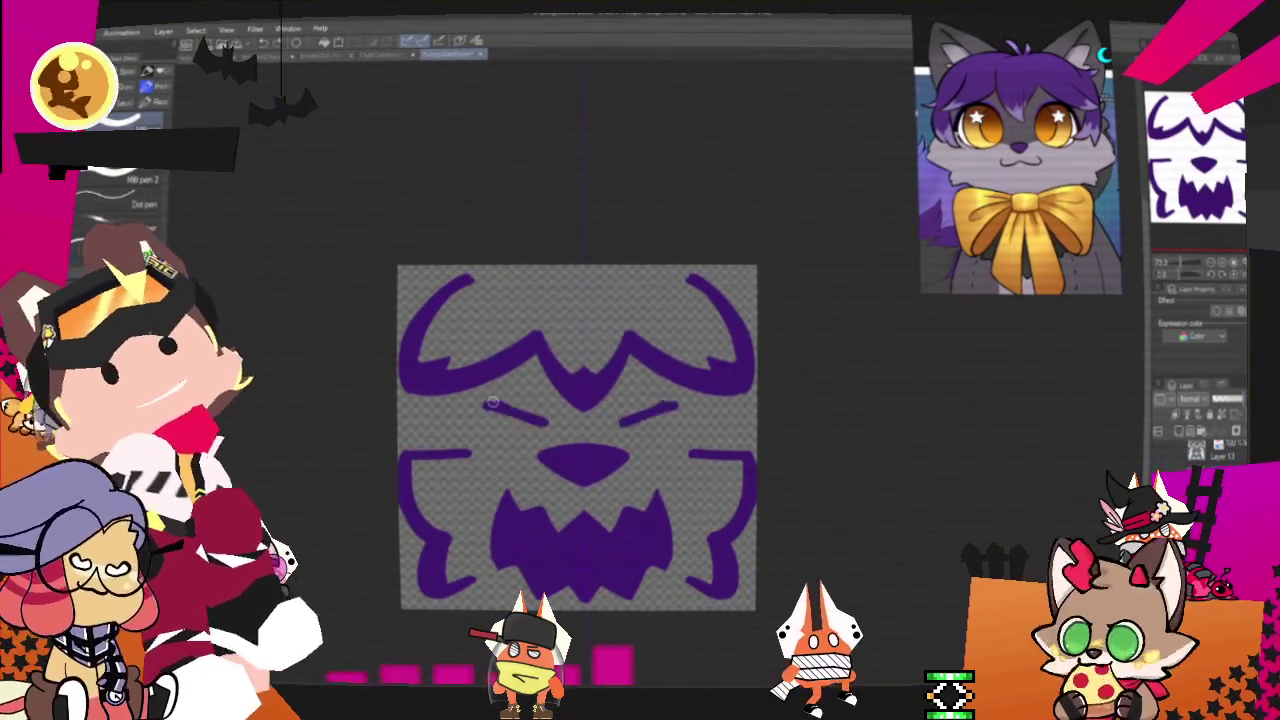
# - Shape solid slanted purple oval eyes under the brows and draw curved side lines joining brows to cheek brackets
pyautogui.moveTo(478, 392)
pyautogui.mouseDown()
pyautogui.moveTo(548, 430)
pyautogui.moveTo(481, 408)
pyautogui.moveTo(475, 461)
pyautogui.moveTo(535, 455)
pyautogui.mouseUp()
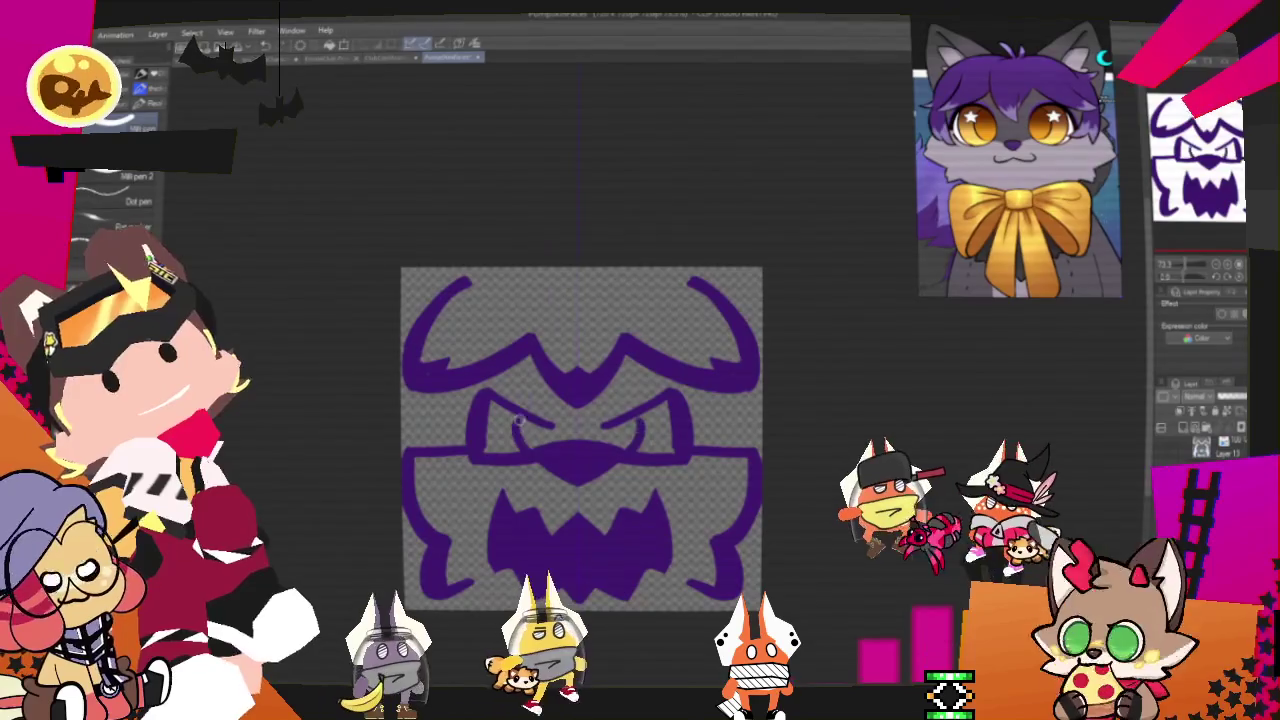
pyautogui.moveTo(517, 422); pyautogui.dragTo(482, 424)
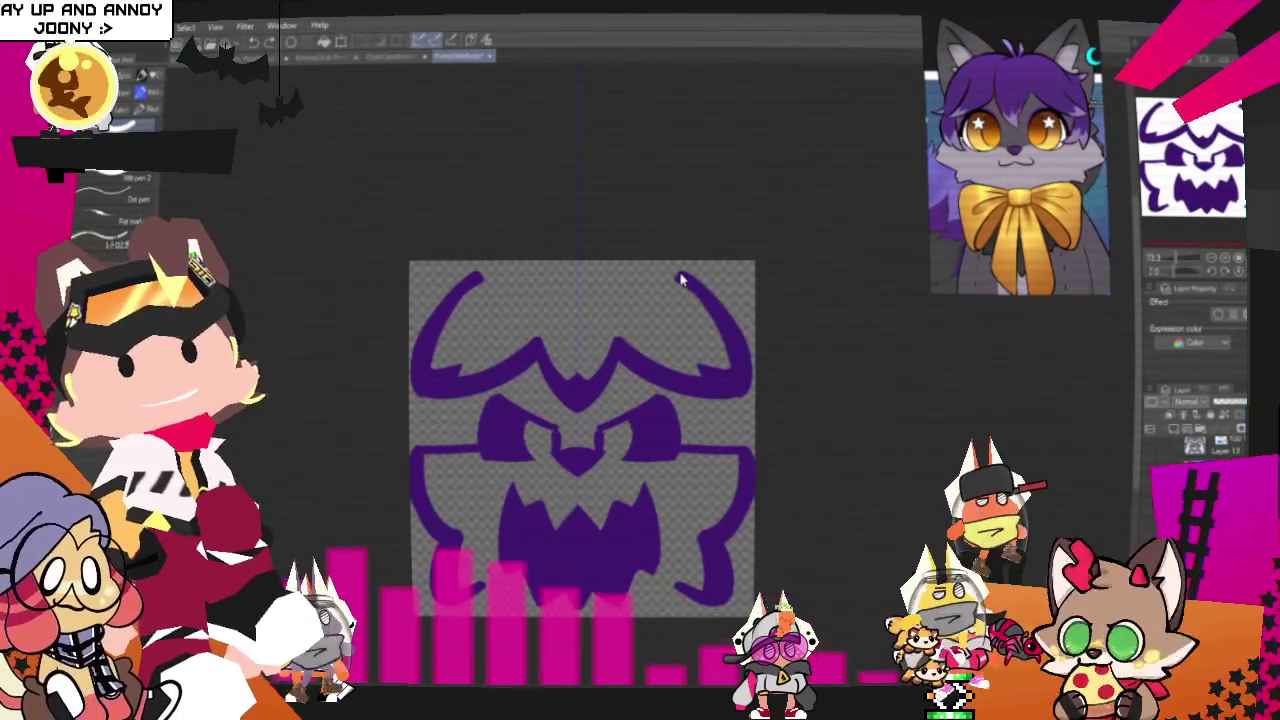
pyautogui.hotkey('ctrl', 'z')
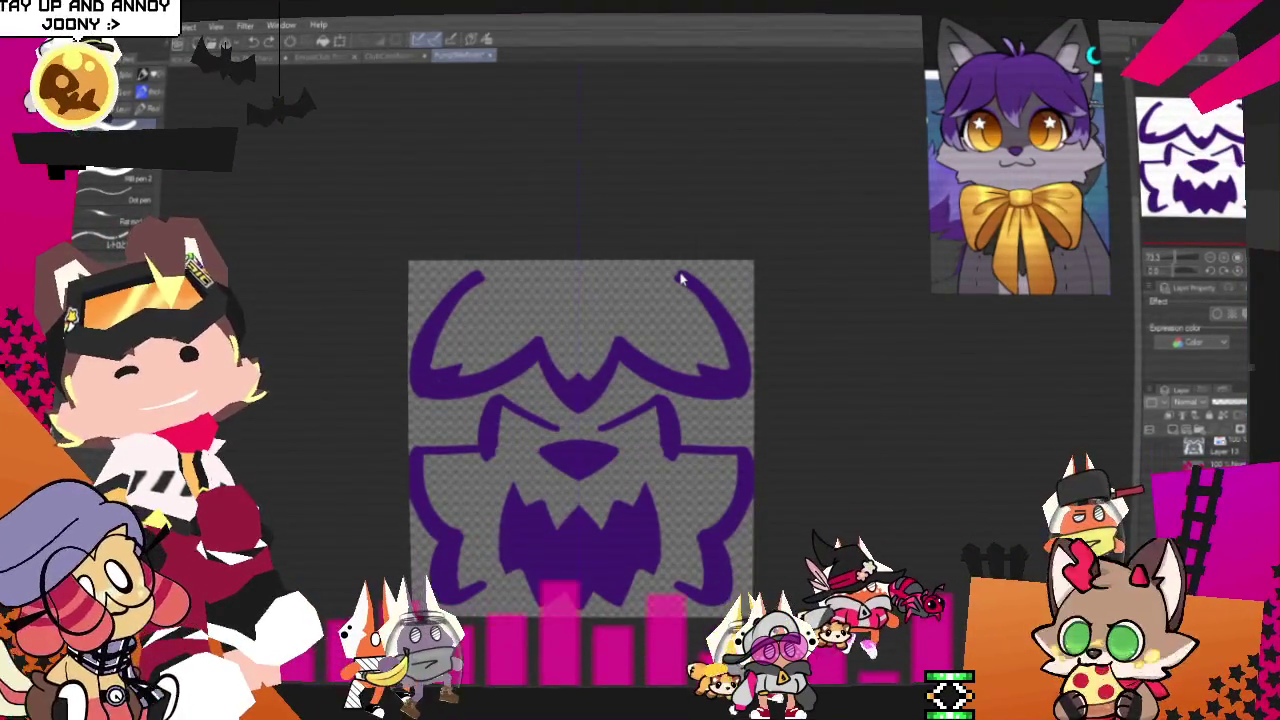
pyautogui.hotkey('ctrl', 'z')
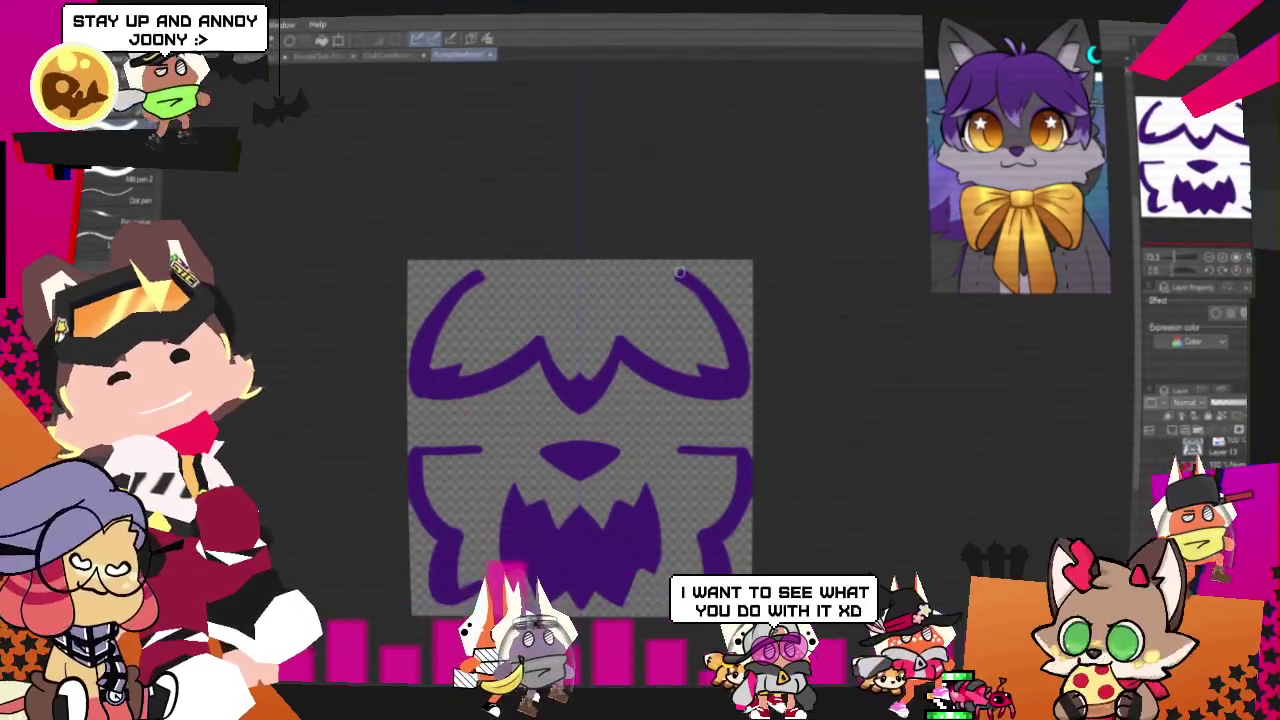
pyautogui.hotkey('ctrl', 'y')
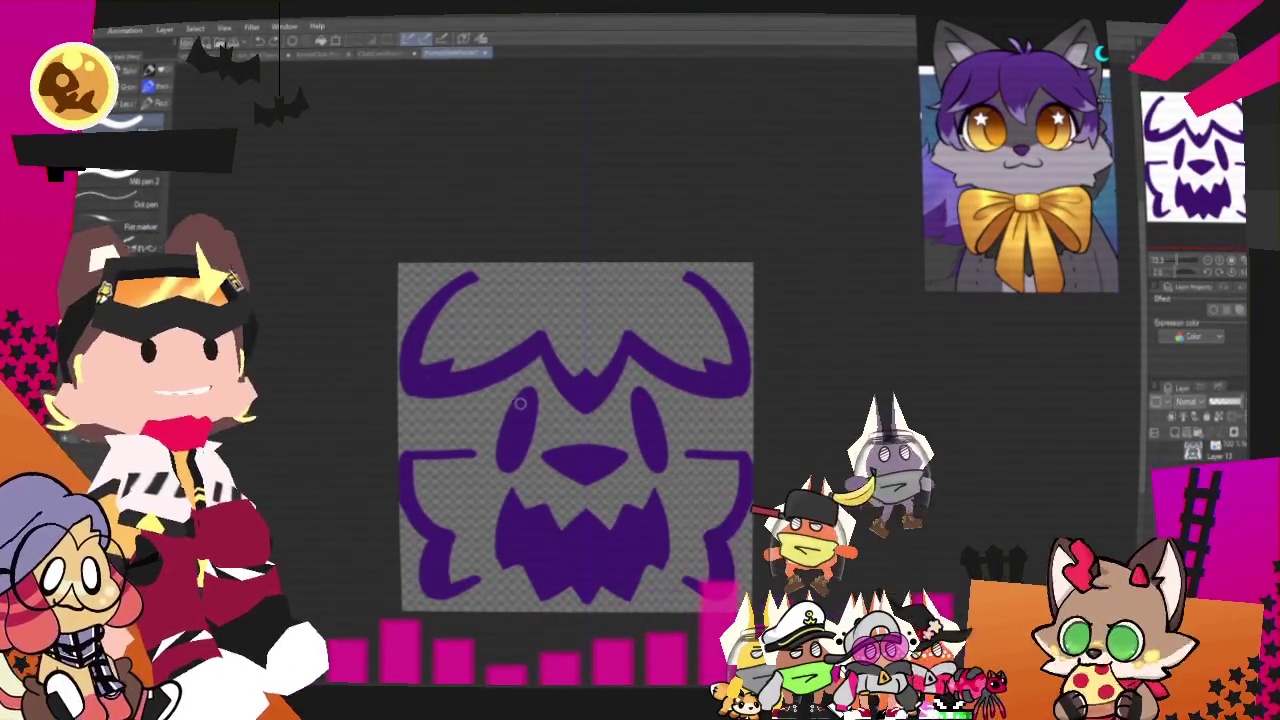
pyautogui.moveTo(512, 415); pyautogui.dragTo(503, 438)
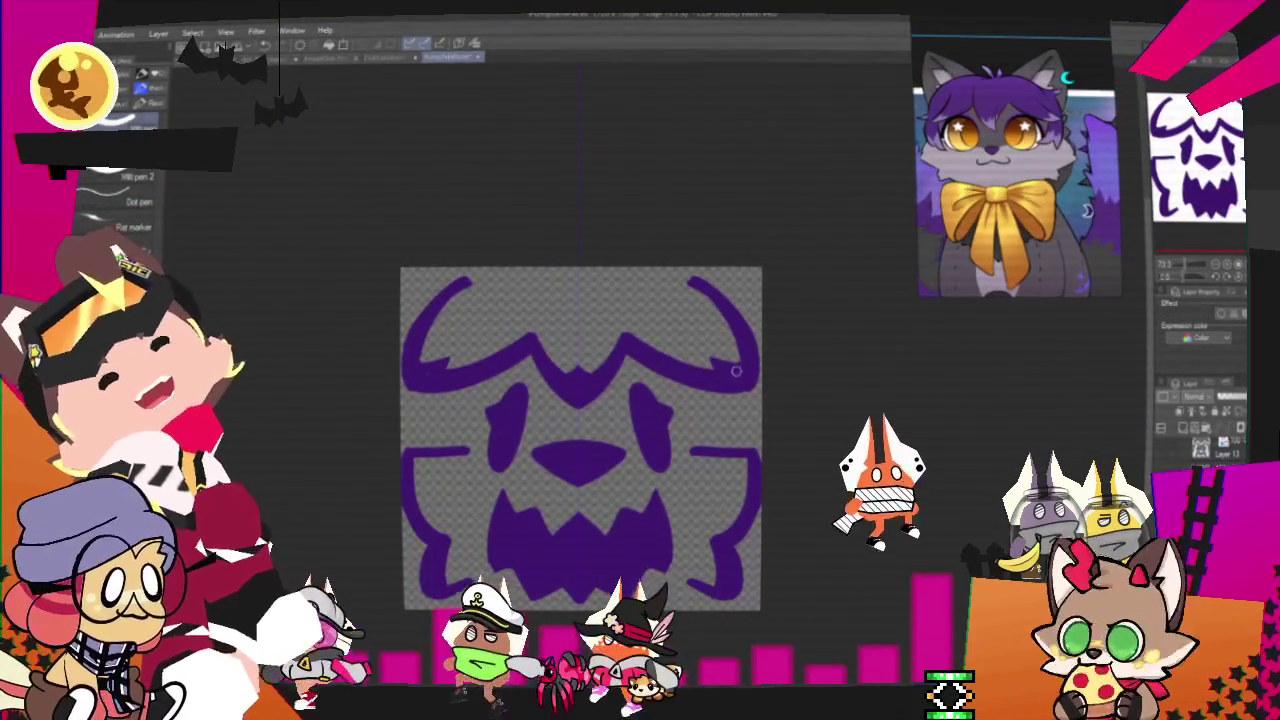
pyautogui.moveTo(438, 393); pyautogui.dragTo(458, 440)
pyautogui.moveTo(720, 395); pyautogui.dragTo(697, 437)
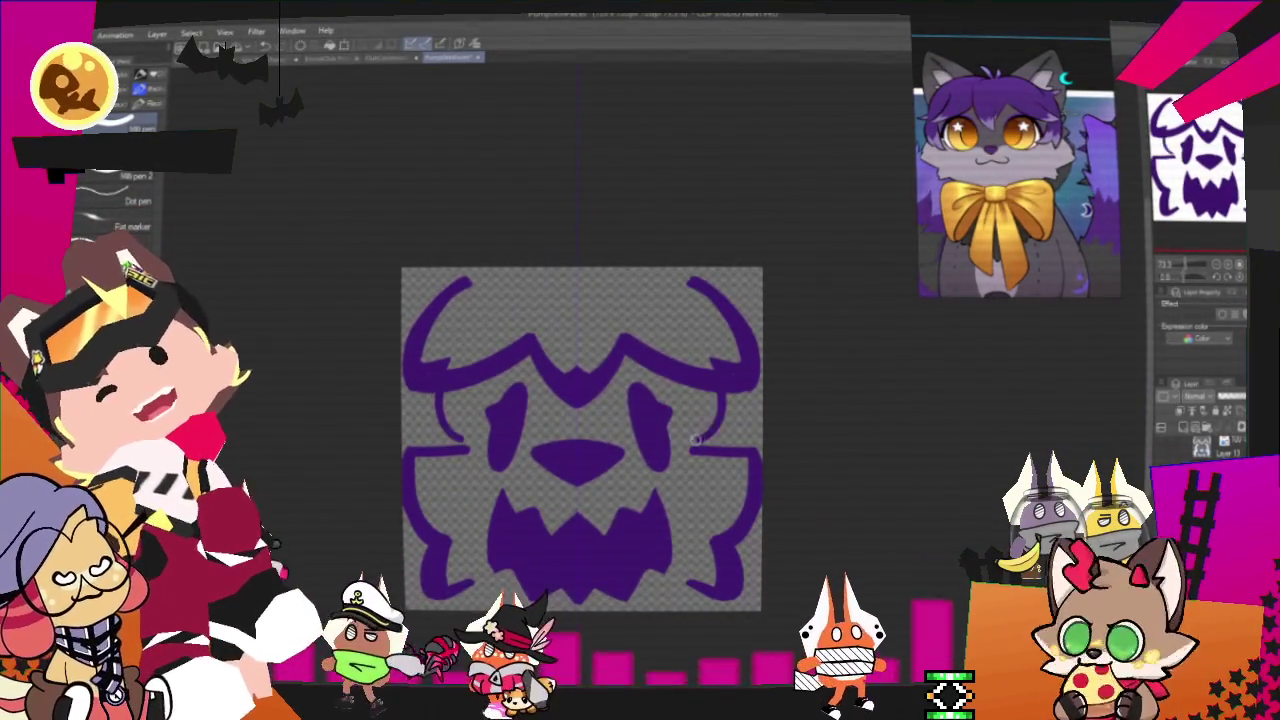
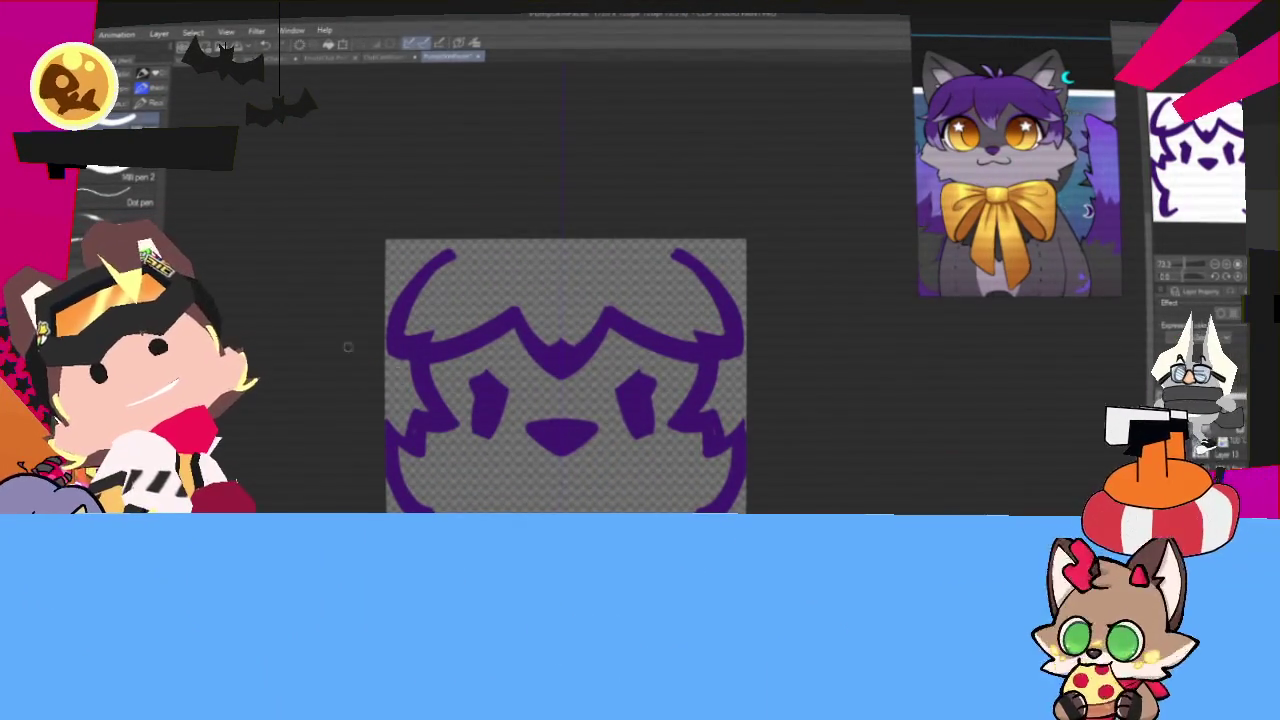
# - Draw two mirrored strokes extending the lower face outline toward the canvas bottom
pyautogui.moveTo(665, 462); pyautogui.dragTo(665, 510)
pyautogui.moveTo(460, 465); pyautogui.dragTo(462, 505)
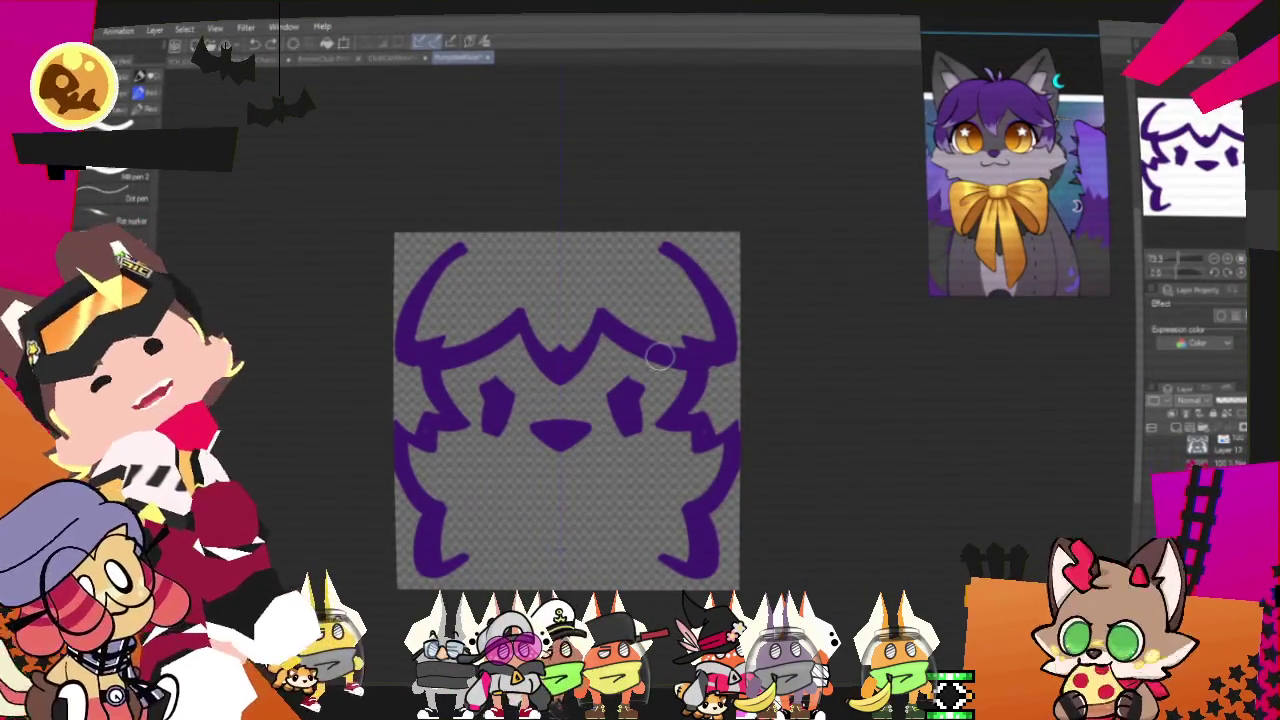
pyautogui.scroll(-2, 620, 340)
pyautogui.scroll(-1, 560, 315)
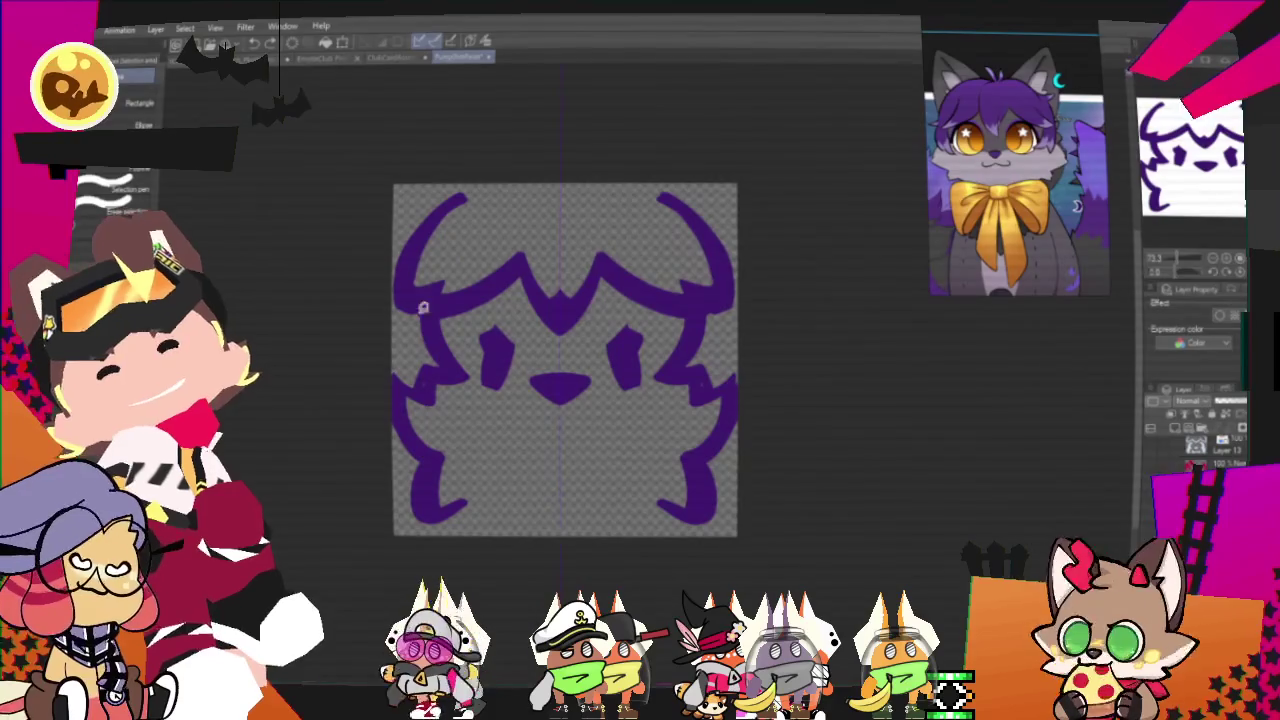
pyautogui.moveTo(421, 402); pyautogui.dragTo(347, 436)
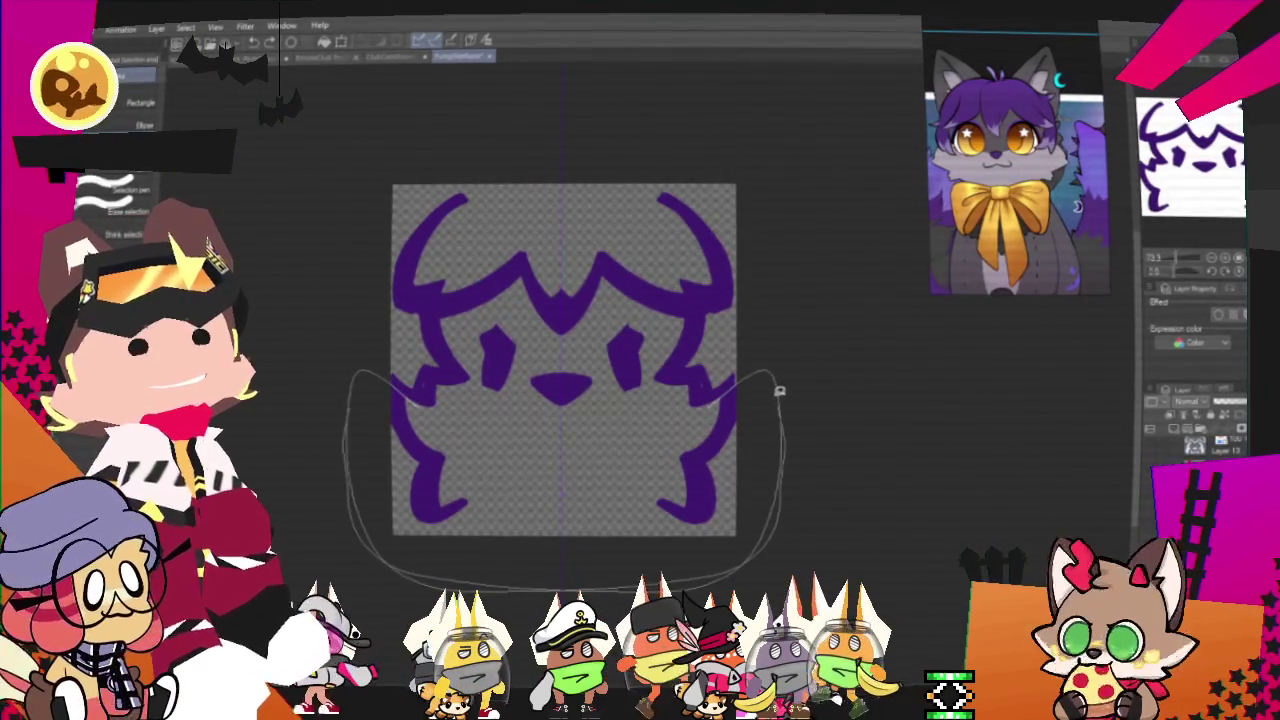
# - Lasso the lower face and transform it shorter by pulling the bottom handle up
pyautogui.moveTo(731, 385); pyautogui.dragTo(420, 400)
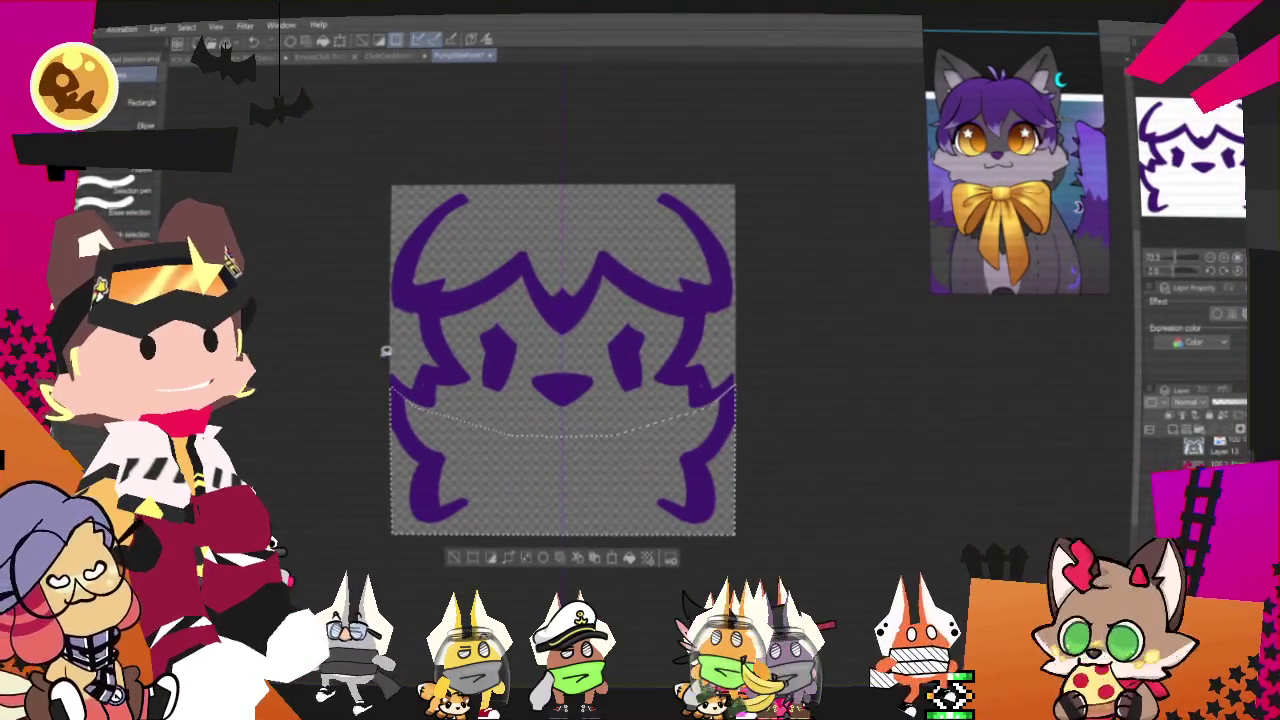
pyautogui.rightClick(663, 472)
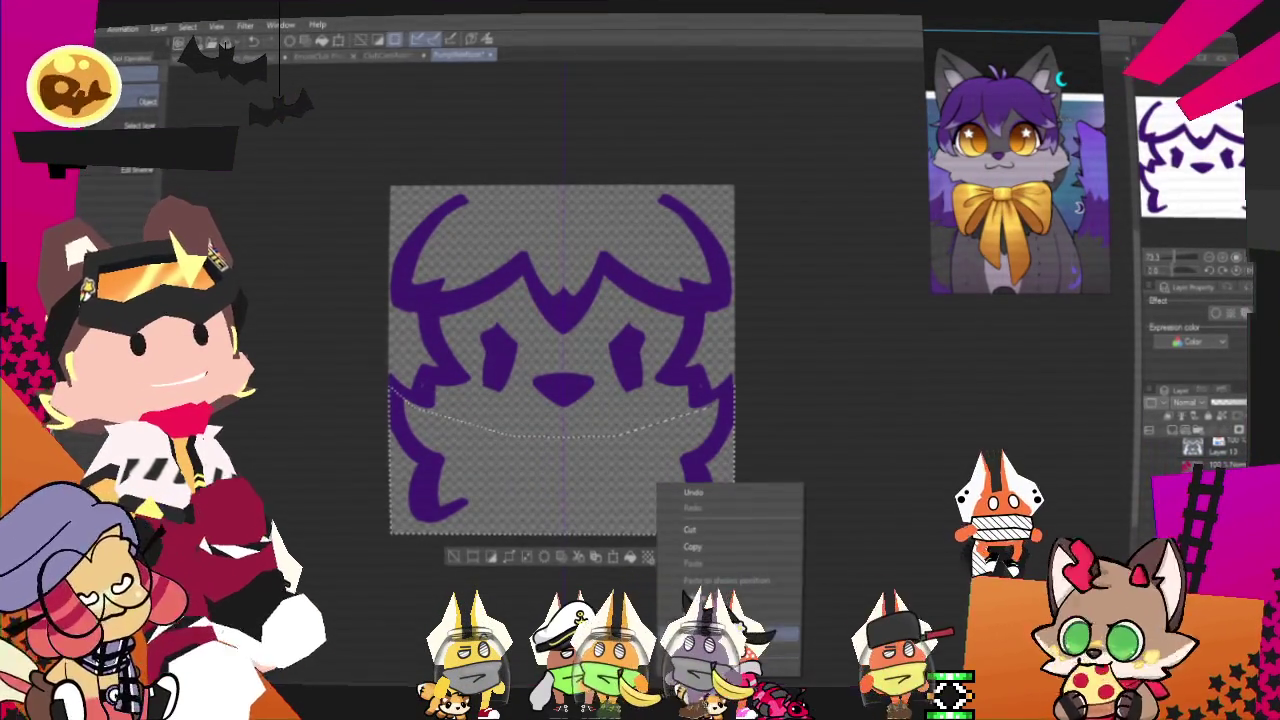
pyautogui.click(700, 540)
pyautogui.moveTo(565, 537); pyautogui.dragTo(565, 482)
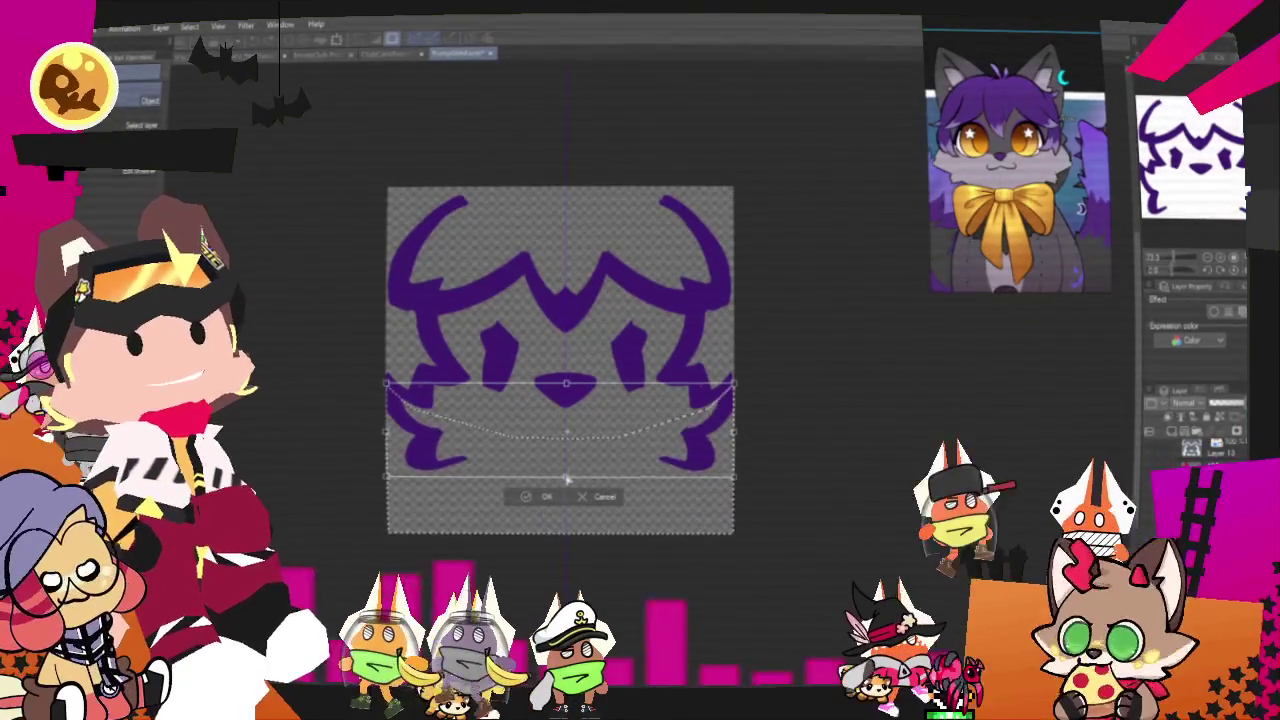
pyautogui.click(548, 502)
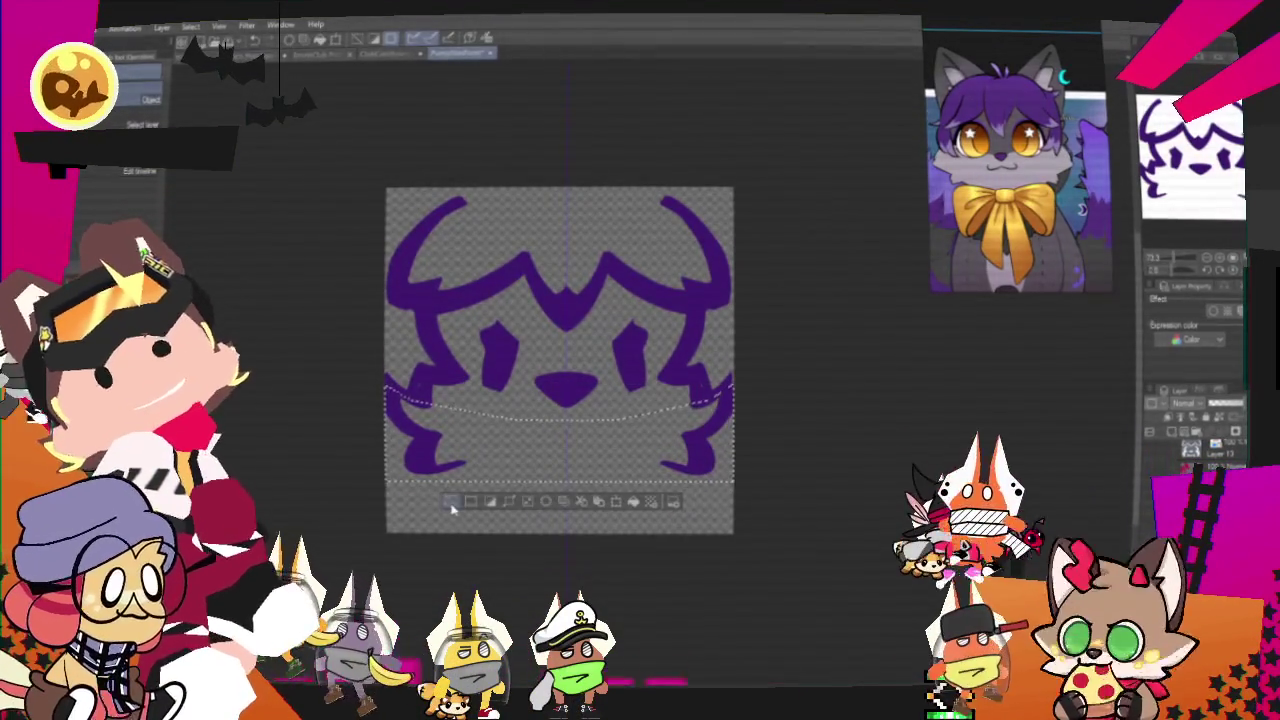
# - Move the whole face lower on the canvas and sketch a mark above the head
pyautogui.moveTo(639, 479); pyautogui.dragTo(639, 524)
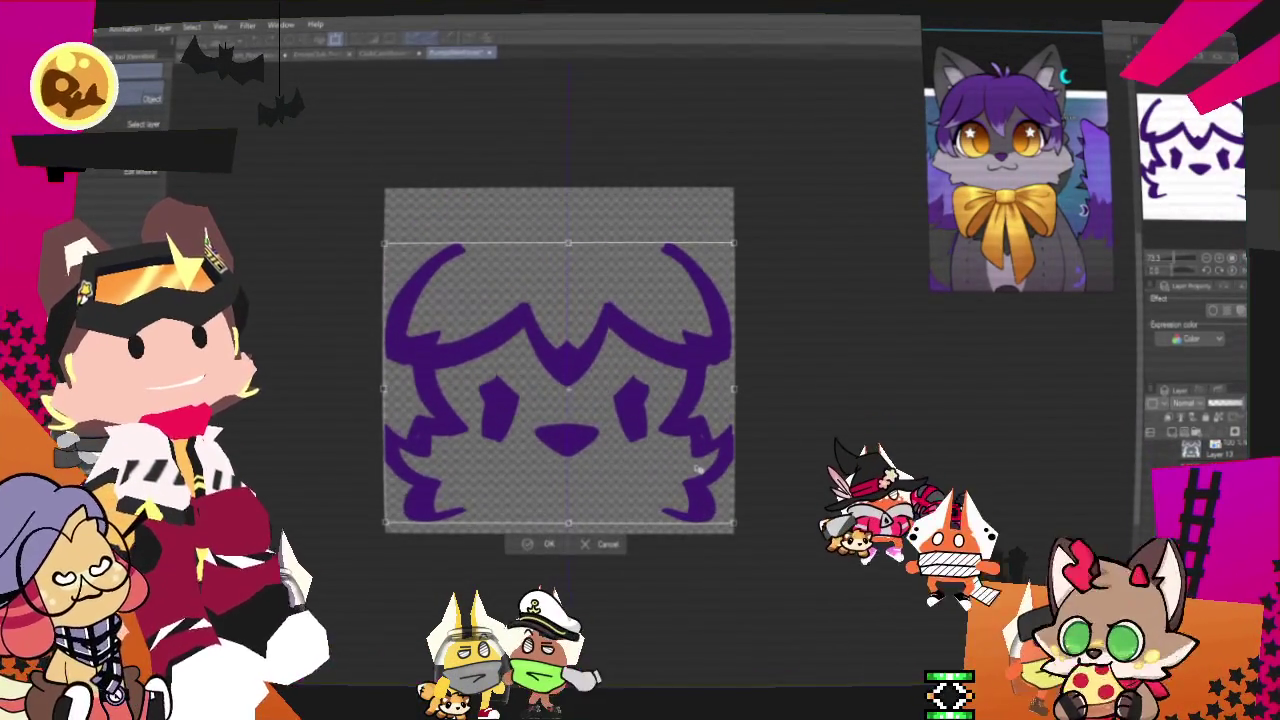
pyautogui.click(537, 545)
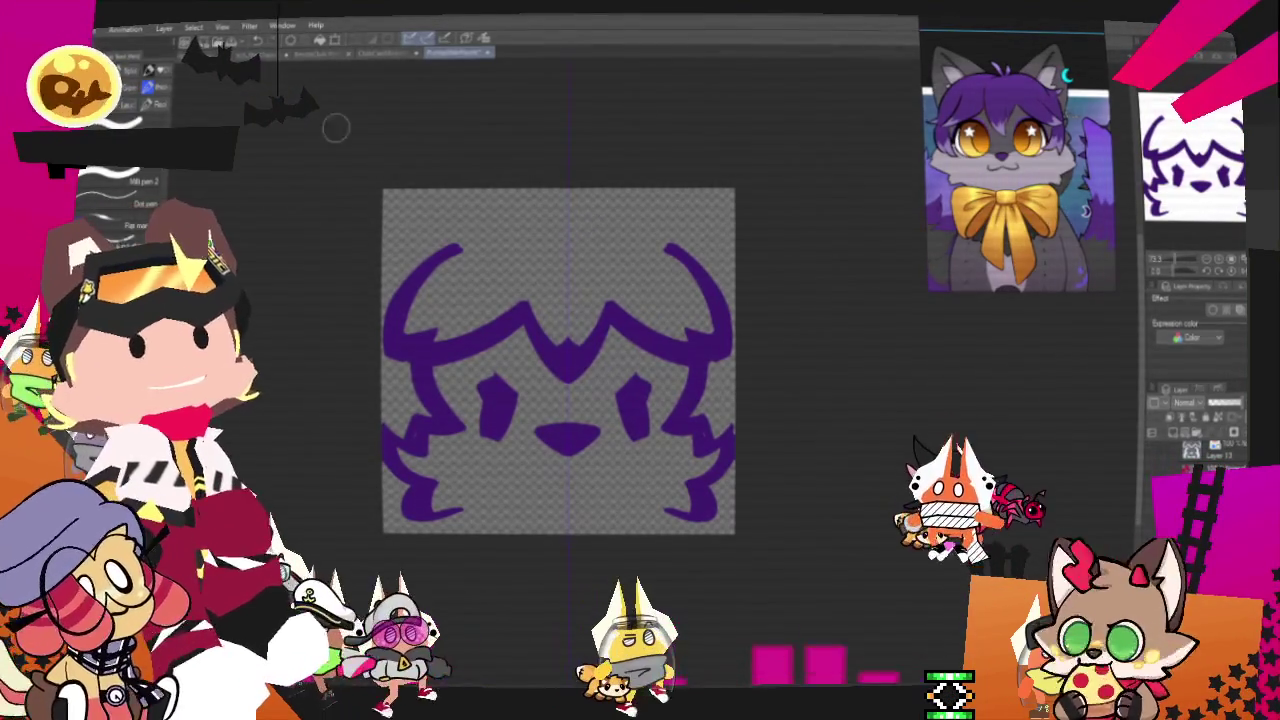
pyautogui.moveTo(512, 189); pyautogui.dragTo(620, 190)
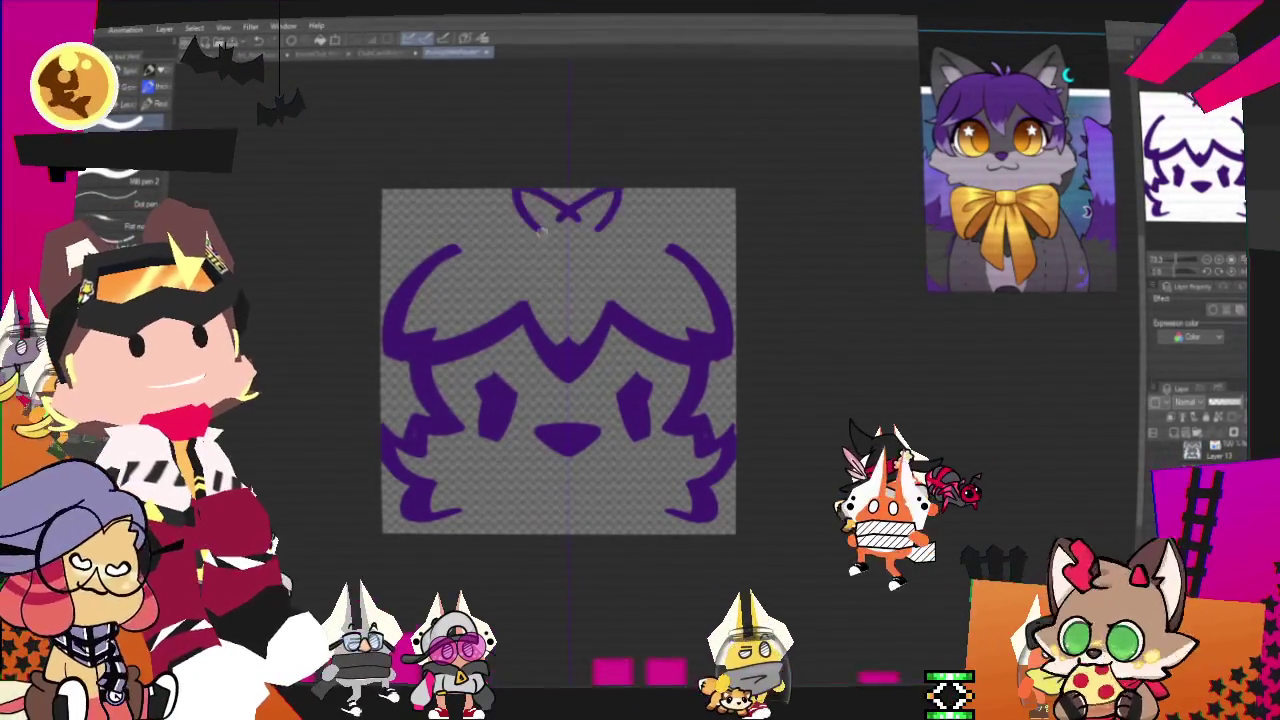
# - Undo the stray head mark and mouth strokes, then try ear lines above the face and undo them
pyautogui.hotkey('ctrl', 'z')
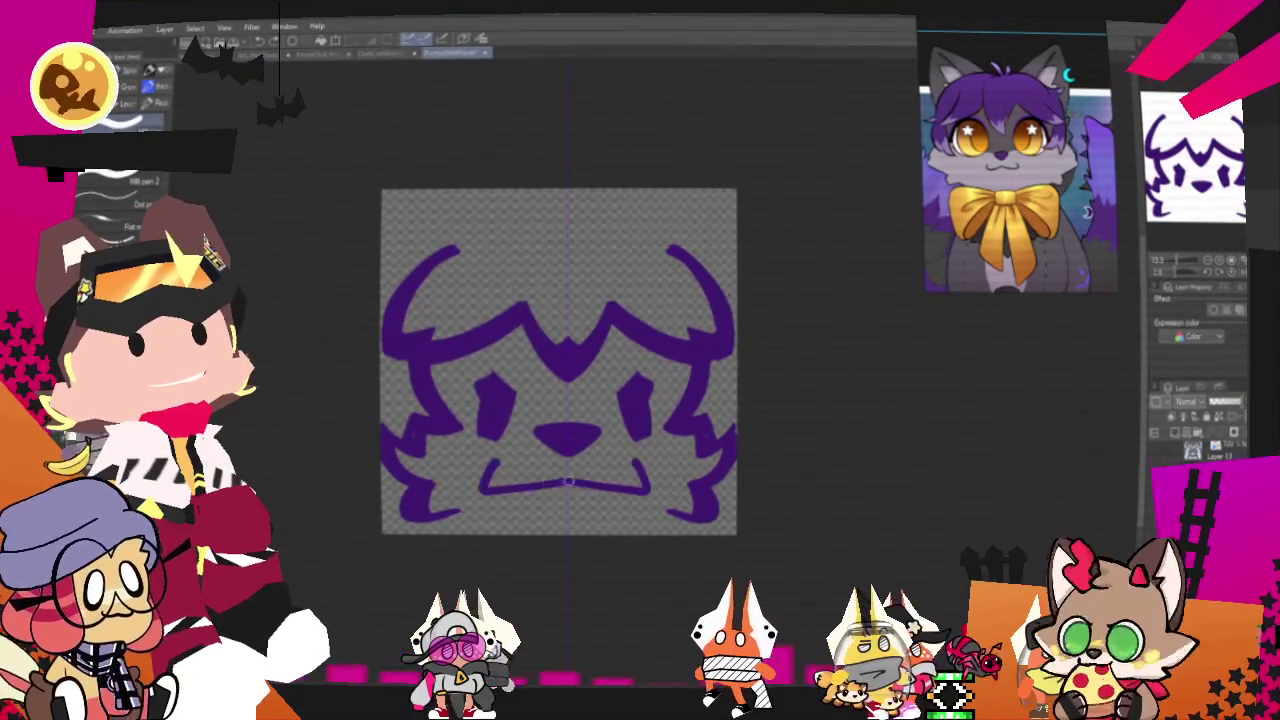
pyautogui.hotkey('ctrl', 'z')
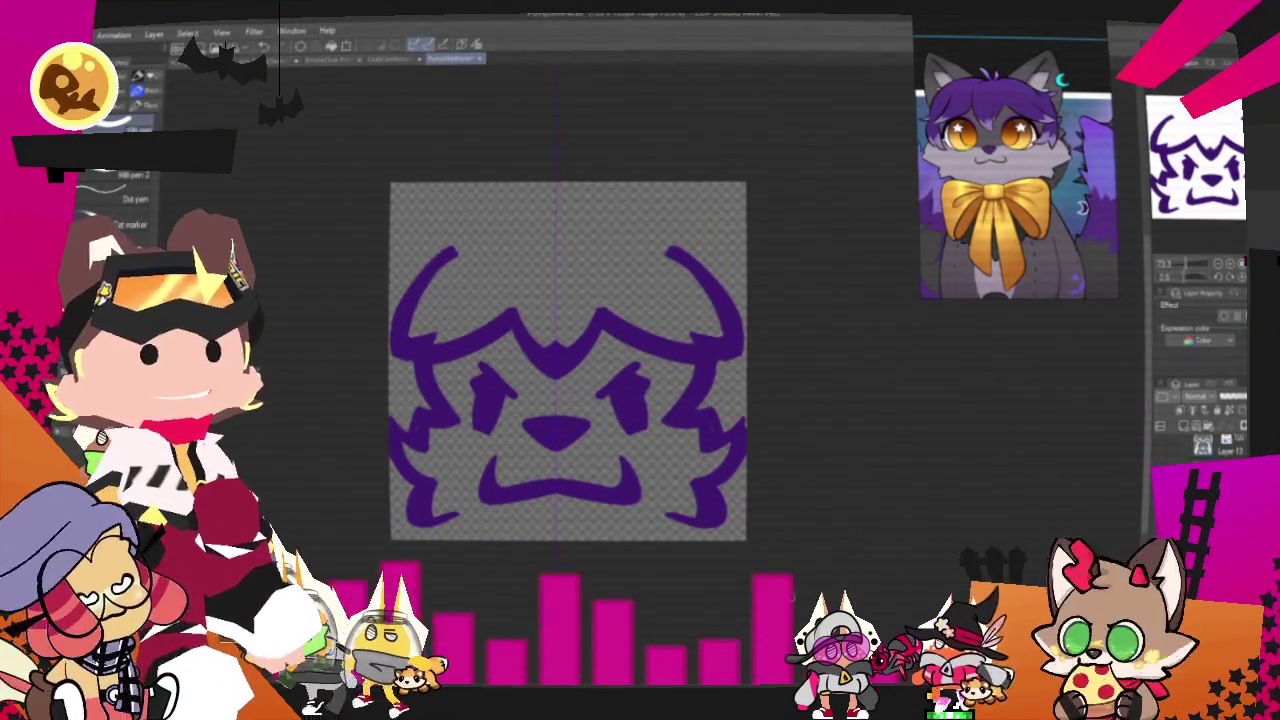
pyautogui.moveTo(460, 185); pyautogui.dragTo(520, 232)
pyautogui.moveTo(595, 232); pyautogui.dragTo(668, 183)
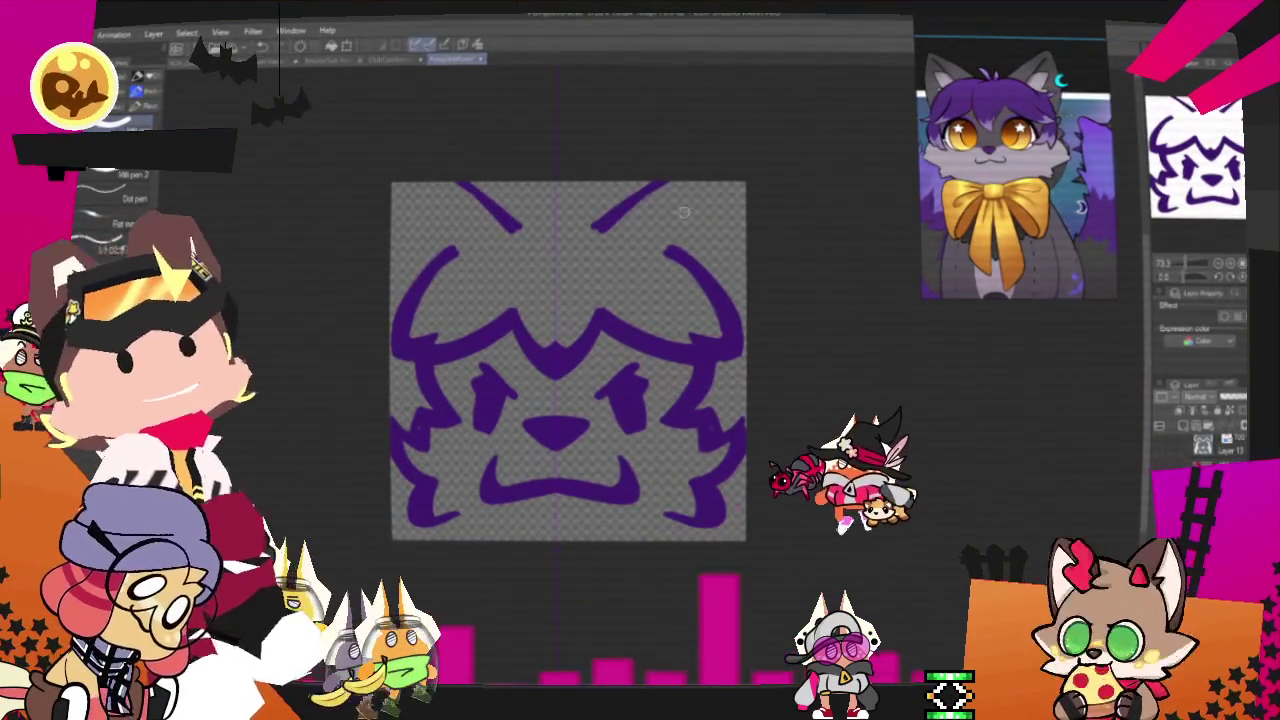
pyautogui.hotkey('ctrl', 'z')
pyautogui.hotkey('ctrl', 'z')
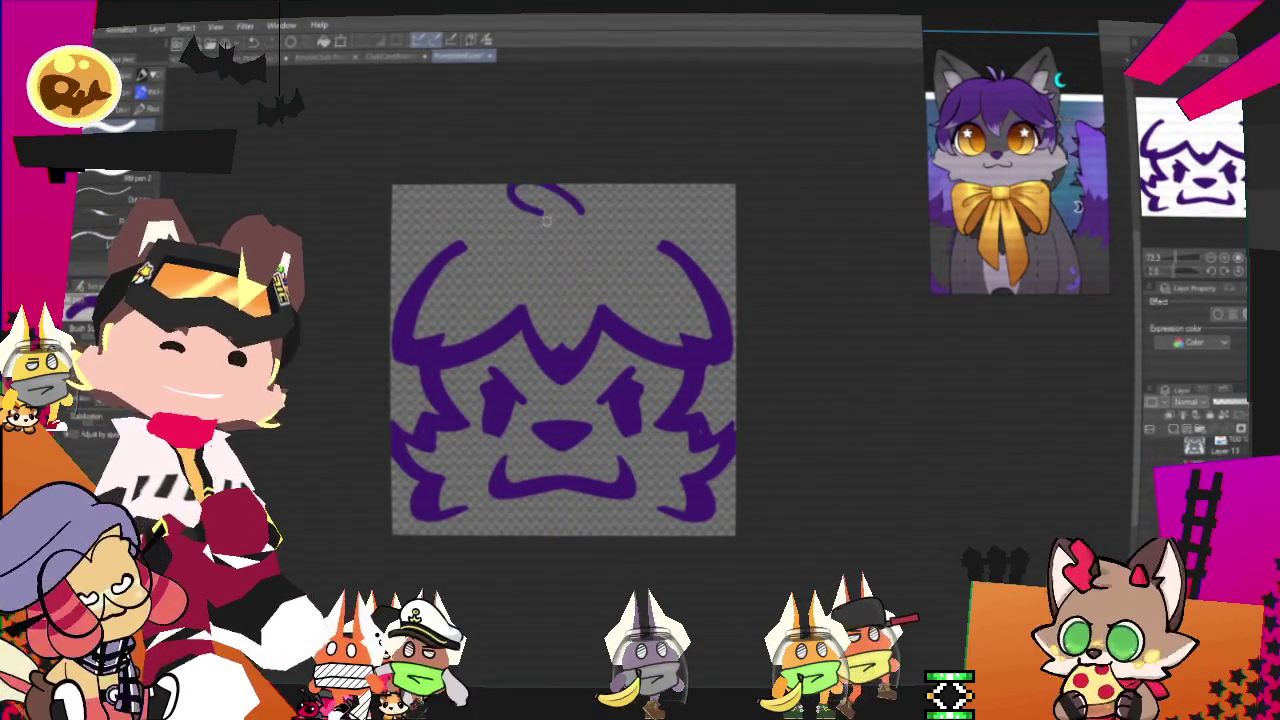
# - Draw a heart-shaped hair tuft and a thicker top-left head outline joining it, redoing misplaced strokes
pyautogui.moveTo(512, 190); pyautogui.dragTo(582, 207)
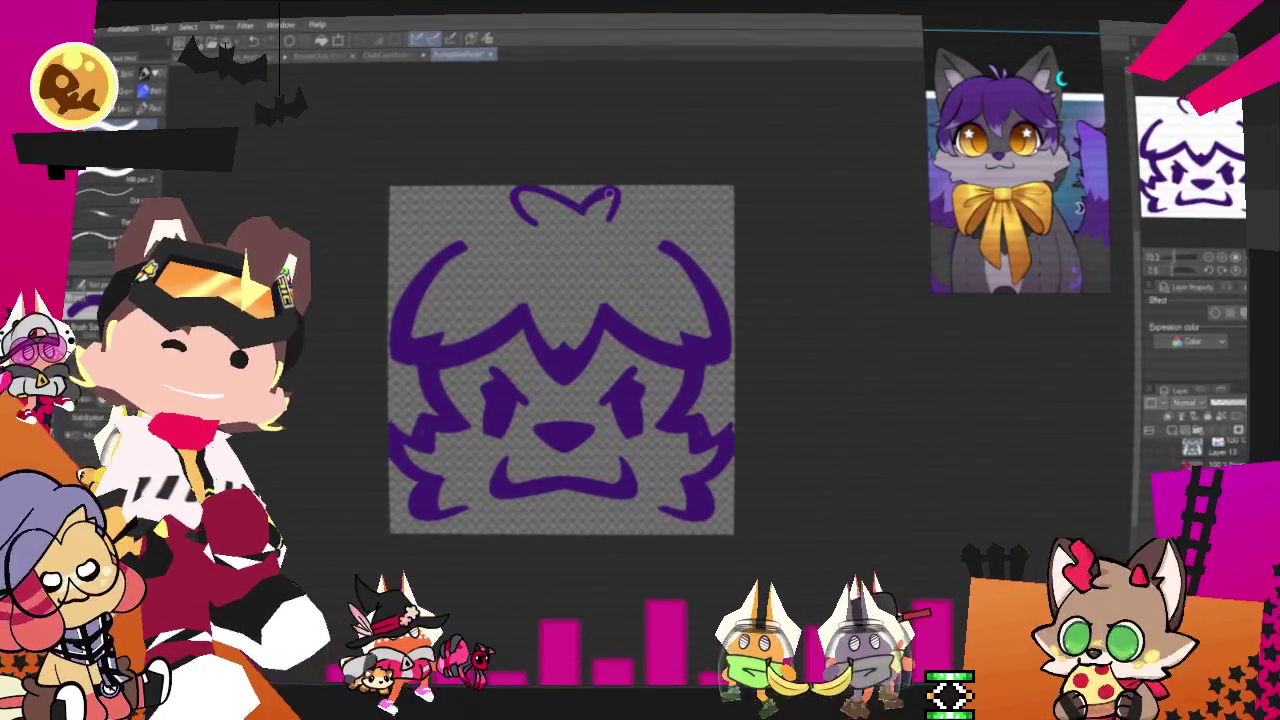
pyautogui.moveTo(613, 198); pyautogui.dragTo(621, 222)
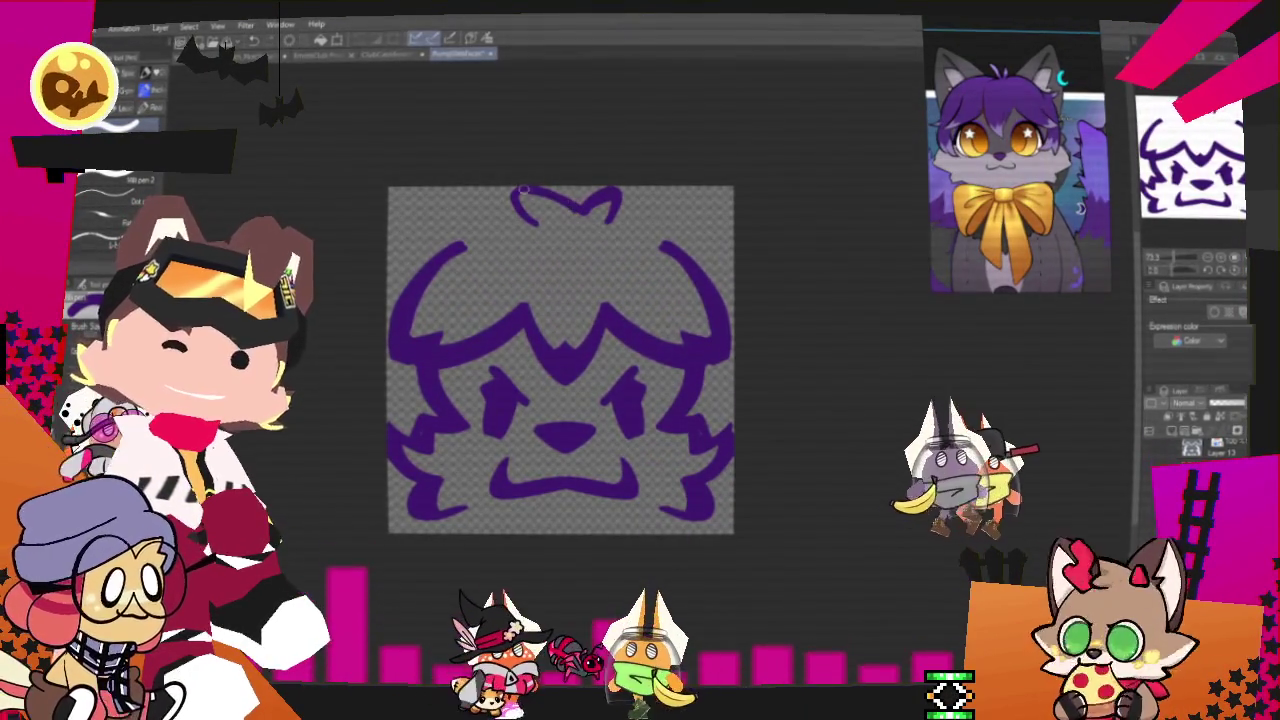
pyautogui.moveTo(450, 240); pyautogui.dragTo(518, 210)
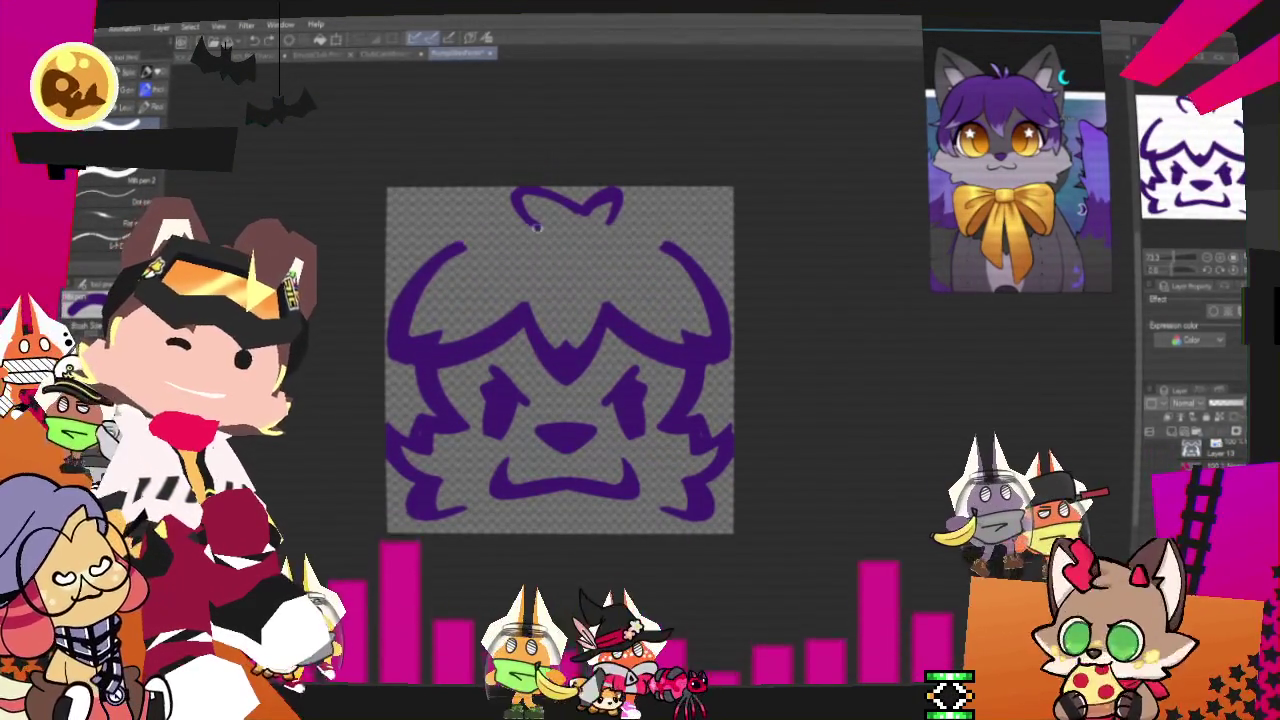
pyautogui.hotkey('ctrl', 'z')
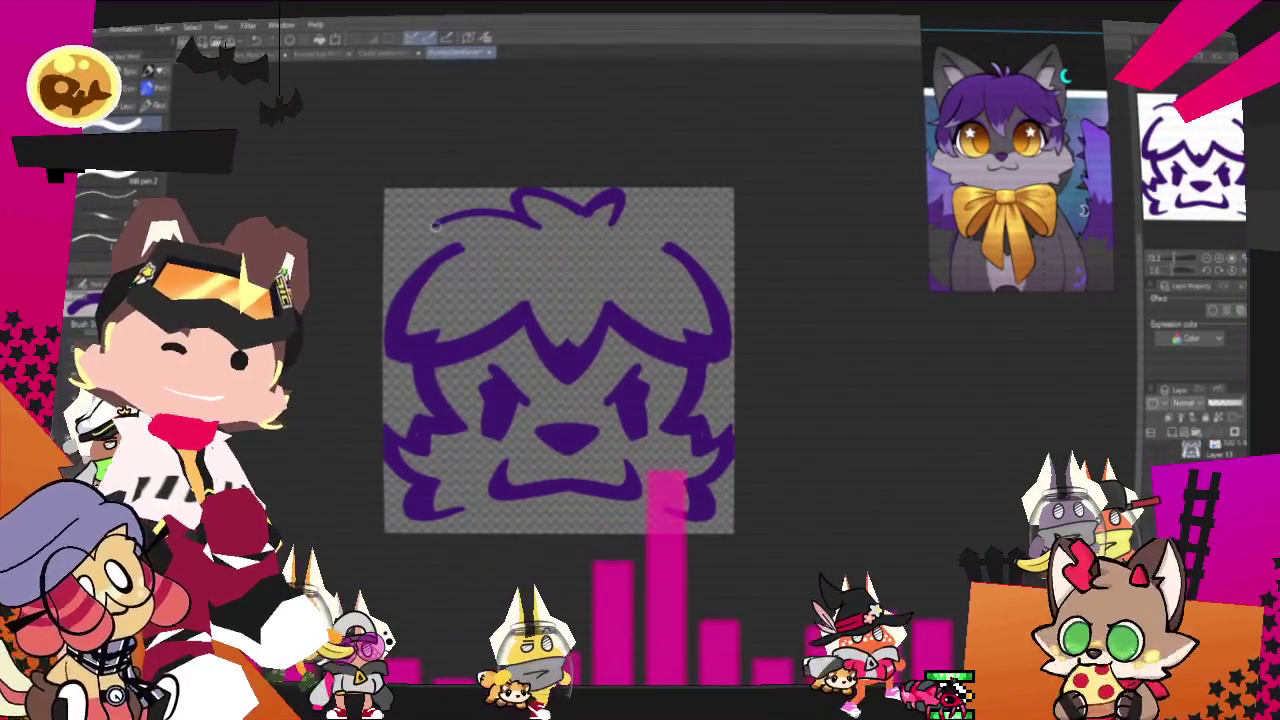
pyautogui.moveTo(434, 232); pyautogui.dragTo(515, 210)
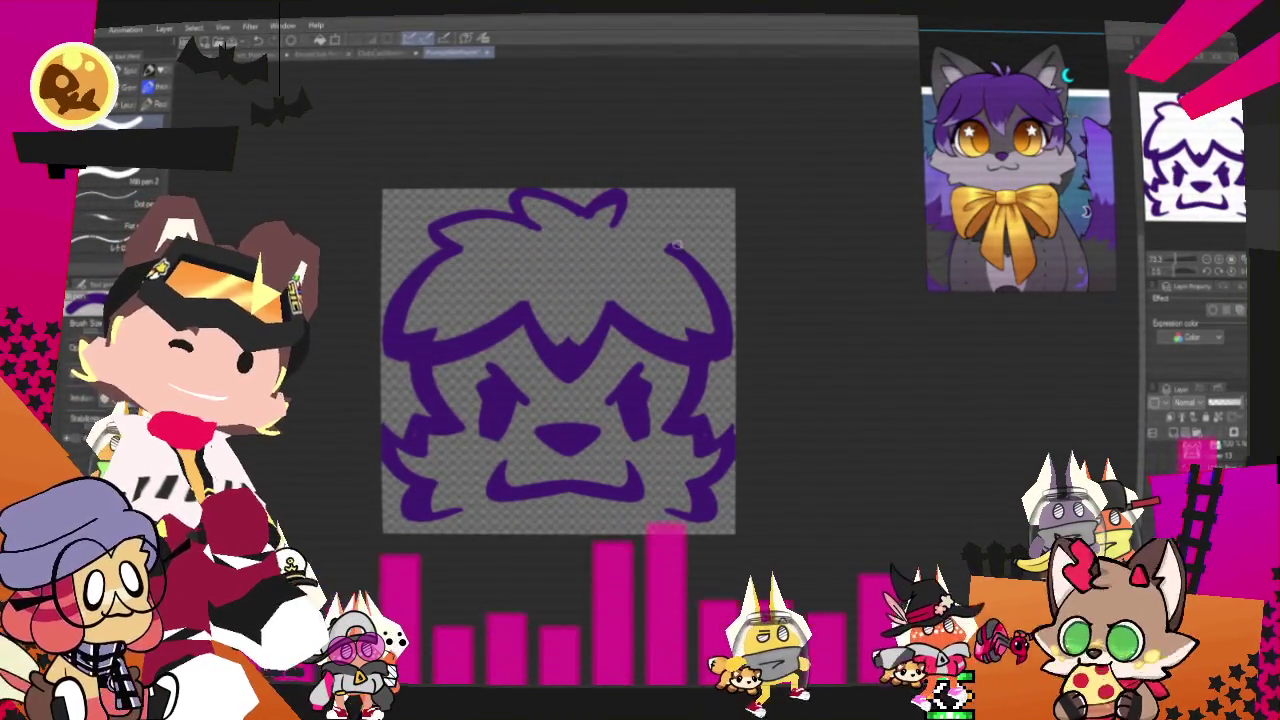
pyautogui.moveTo(645, 224); pyautogui.dragTo(705, 256)
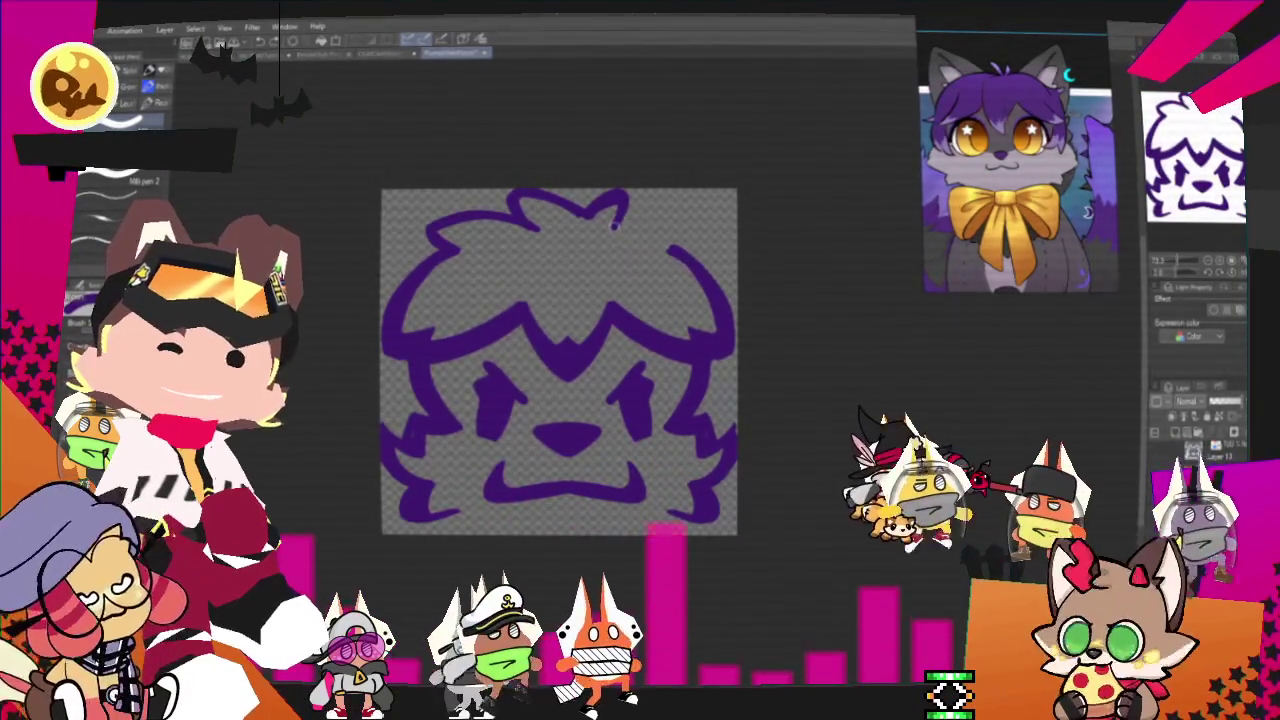
pyautogui.hotkey('ctrl', 'z')
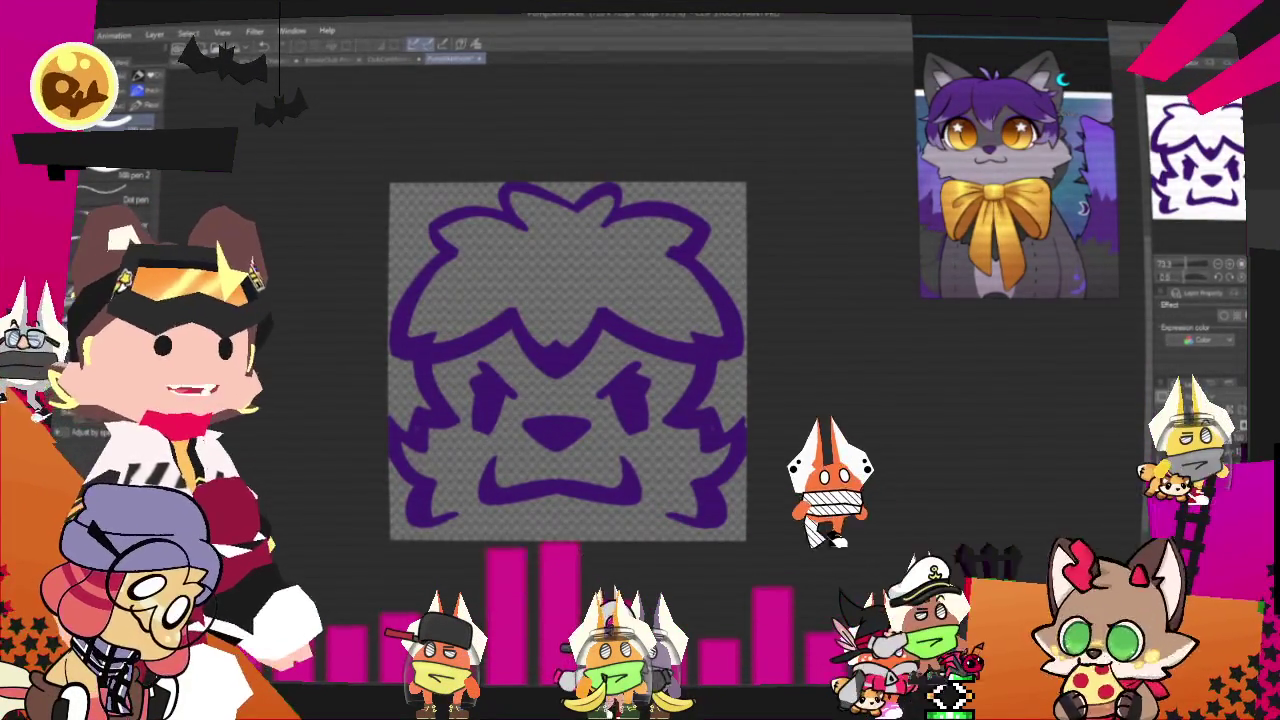
# - Toggle Layer color and enable a white Border effect around the purple line art
pyautogui.click(1165, 305)
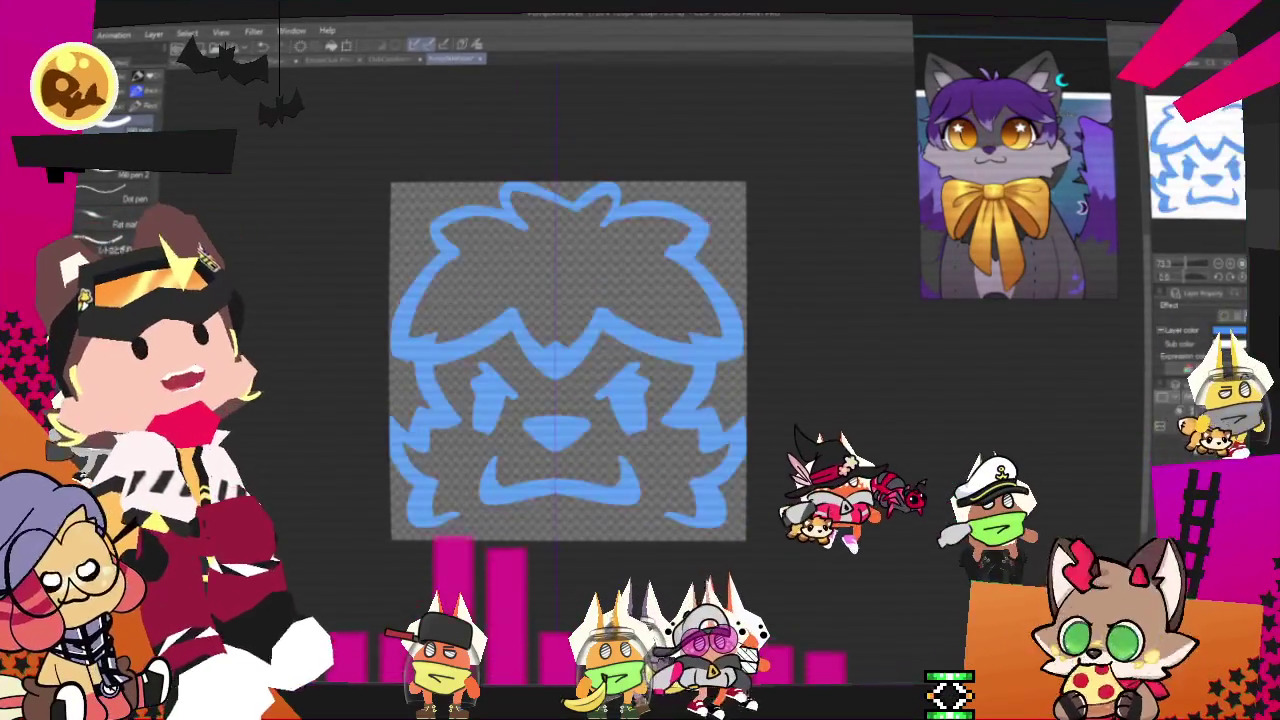
pyautogui.click(1160, 305)
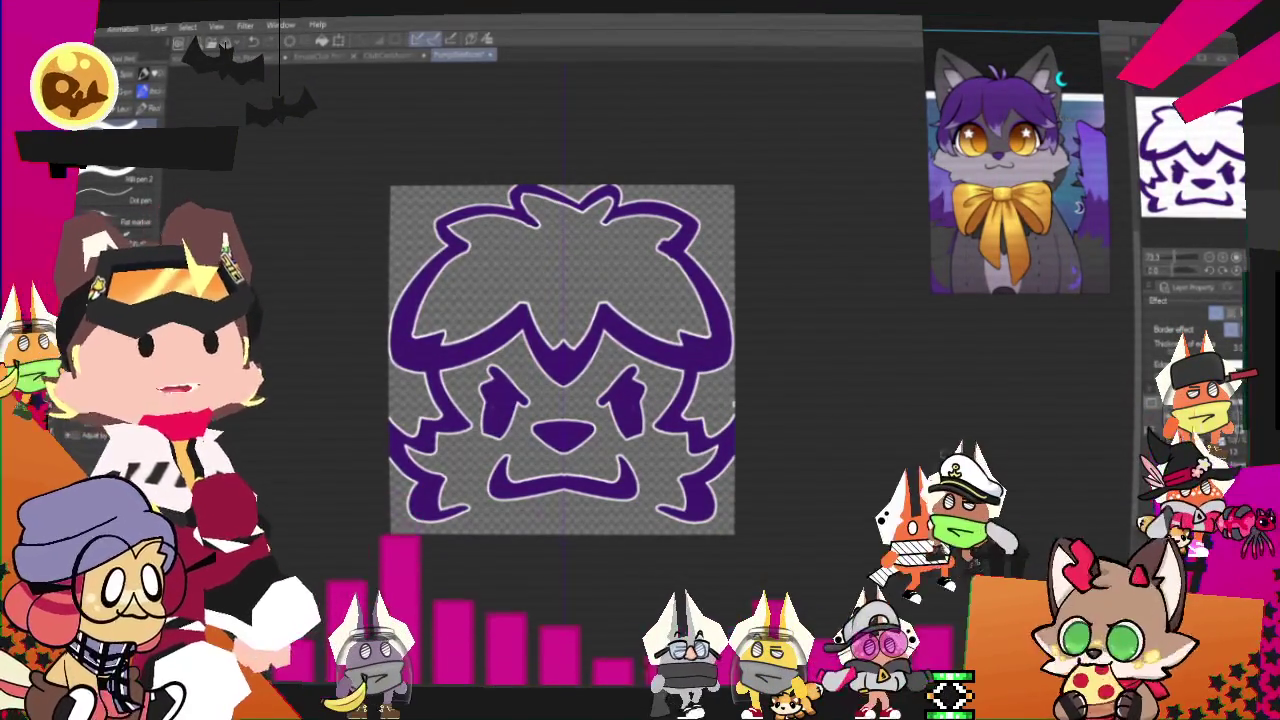
pyautogui.moveTo(562, 360); pyautogui.dragTo(638, 295)
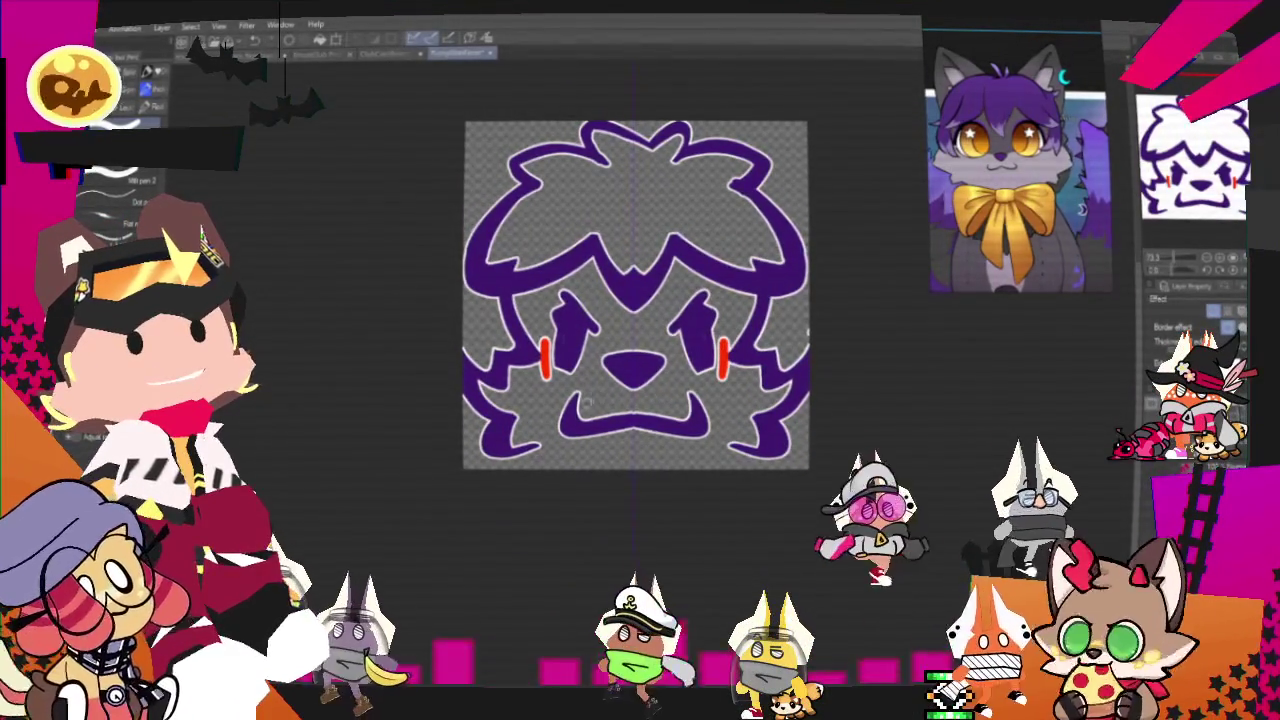
# - Draw mirrored red blush dashes under both eyes, plus red side and brow strokes, undoing the last
pyautogui.moveTo(560, 386); pyautogui.dragTo(600, 372)
pyautogui.moveTo(668, 372); pyautogui.dragTo(708, 386)
pyautogui.moveTo(590, 346); pyautogui.dragTo(600, 370)
pyautogui.moveTo(690, 346); pyautogui.dragTo(680, 370)
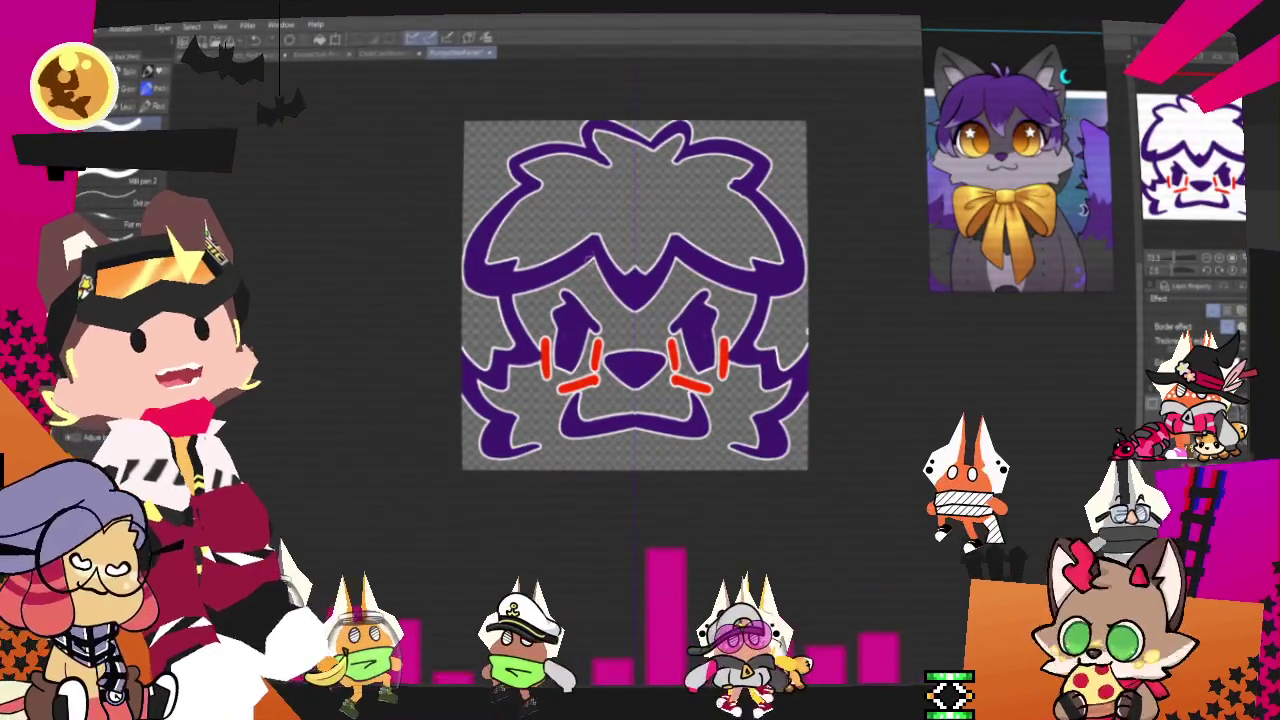
pyautogui.moveTo(466, 330); pyautogui.dragTo(464, 420)
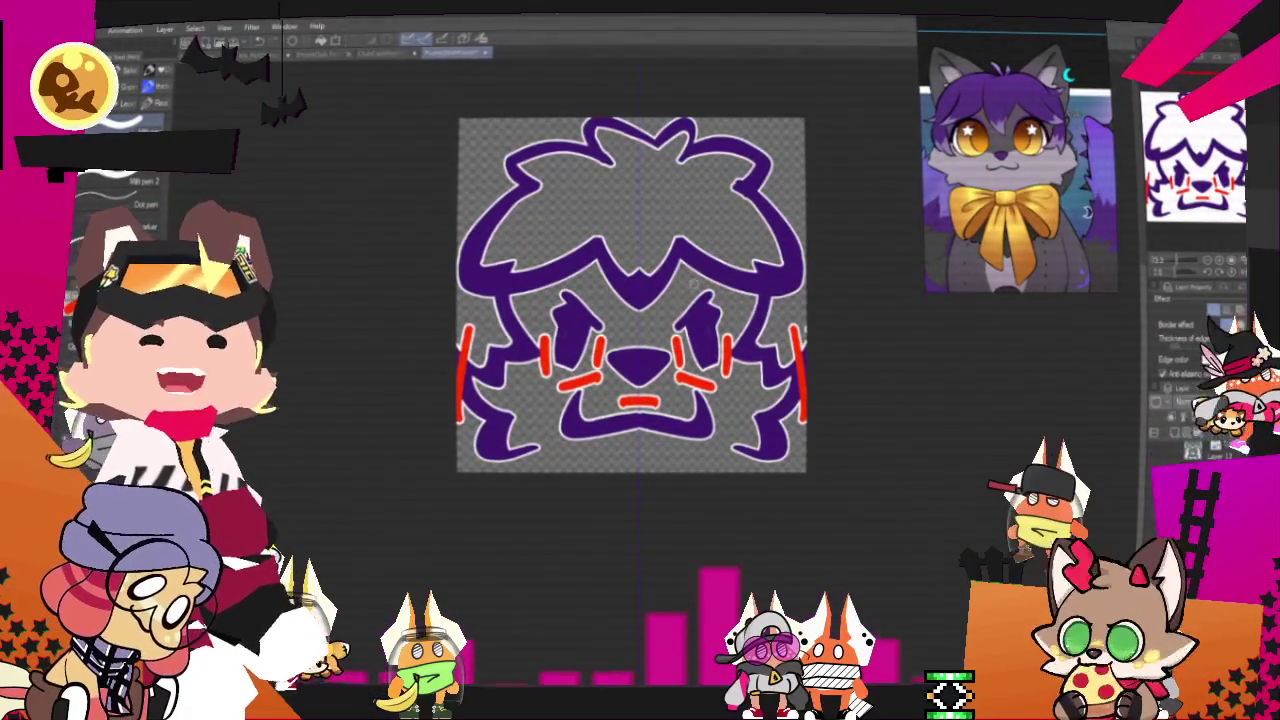
pyautogui.moveTo(528, 302); pyautogui.dragTo(580, 292)
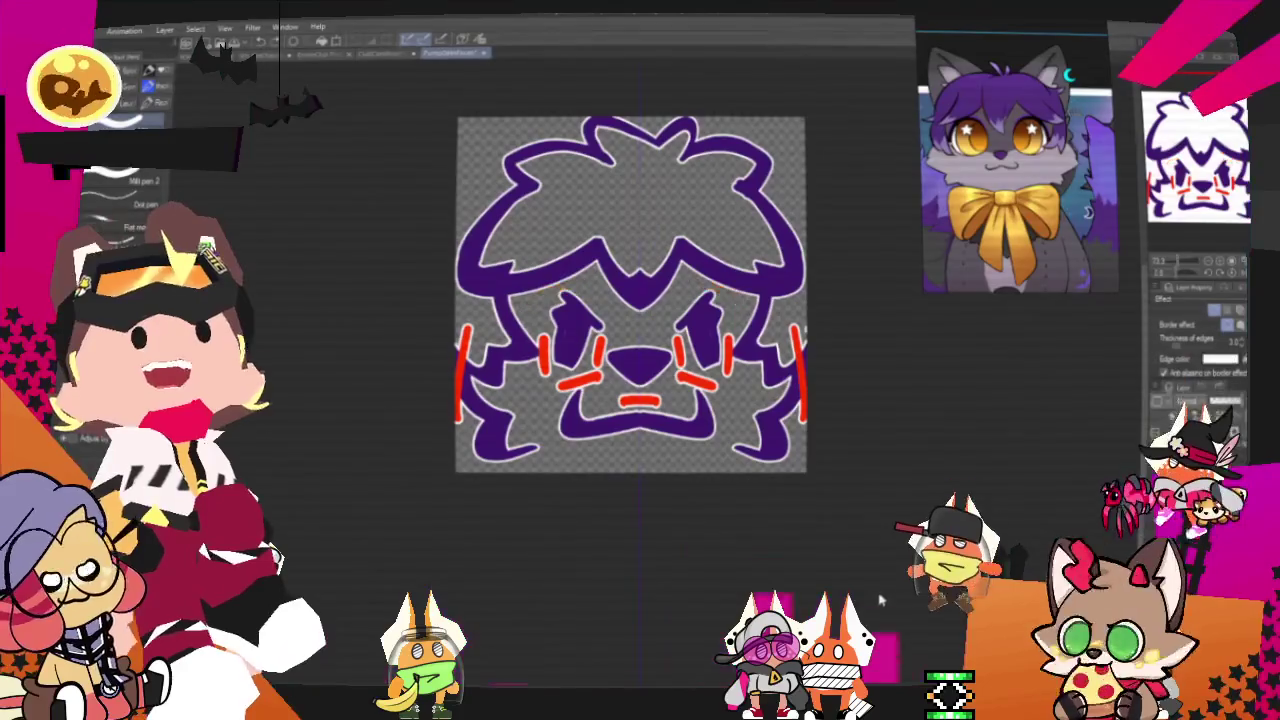
pyautogui.hotkey('ctrl', 'z')
pyautogui.hotkey('ctrl', 'z')
pyautogui.hotkey('ctrl', 'z')
pyautogui.hotkey('ctrl', 'z')
pyautogui.hotkey('ctrl', 'z')
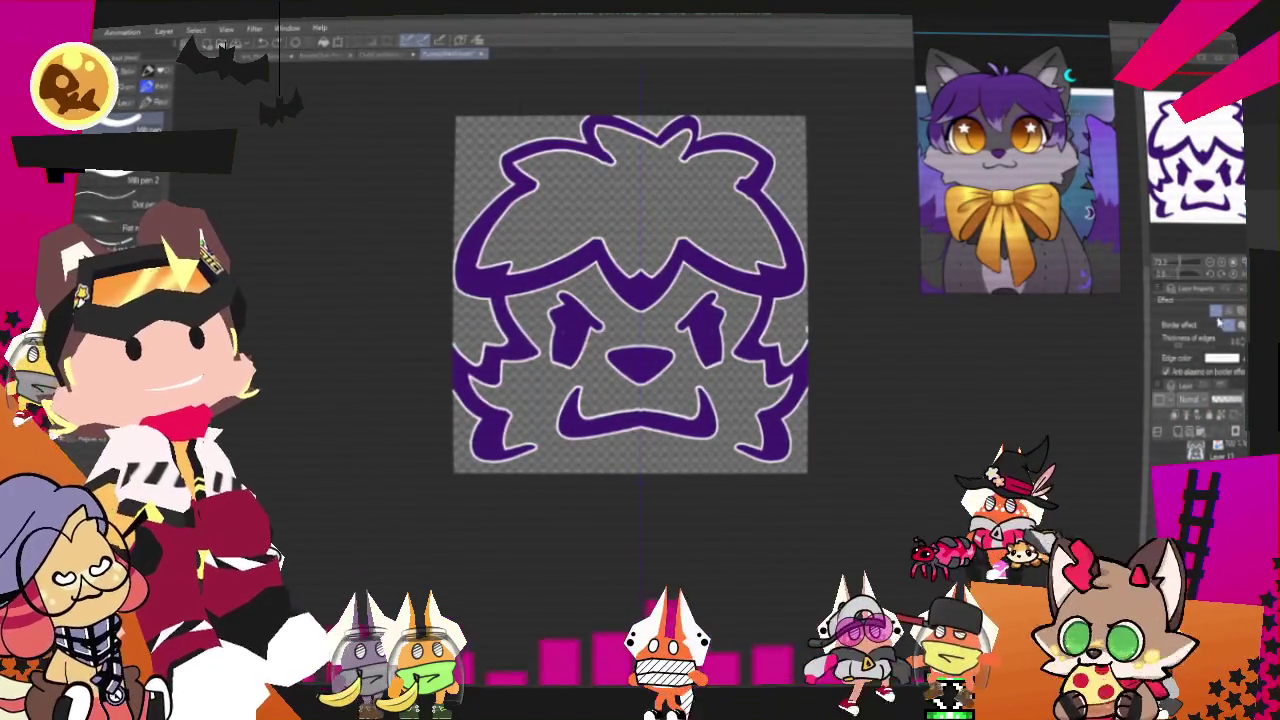
# - Turn off the Border effect so the lines are plain purple, then export the image as a single layer
pyautogui.click(1215, 311)
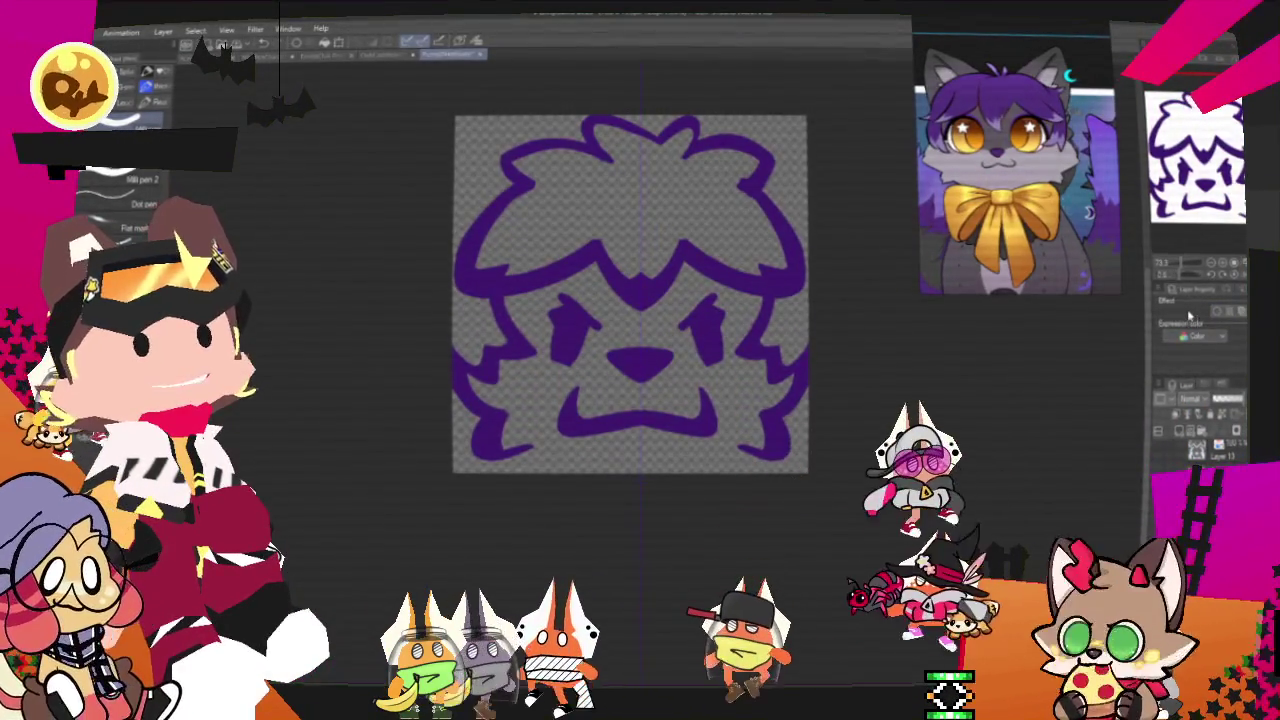
pyautogui.scroll(-1, 515, 385)
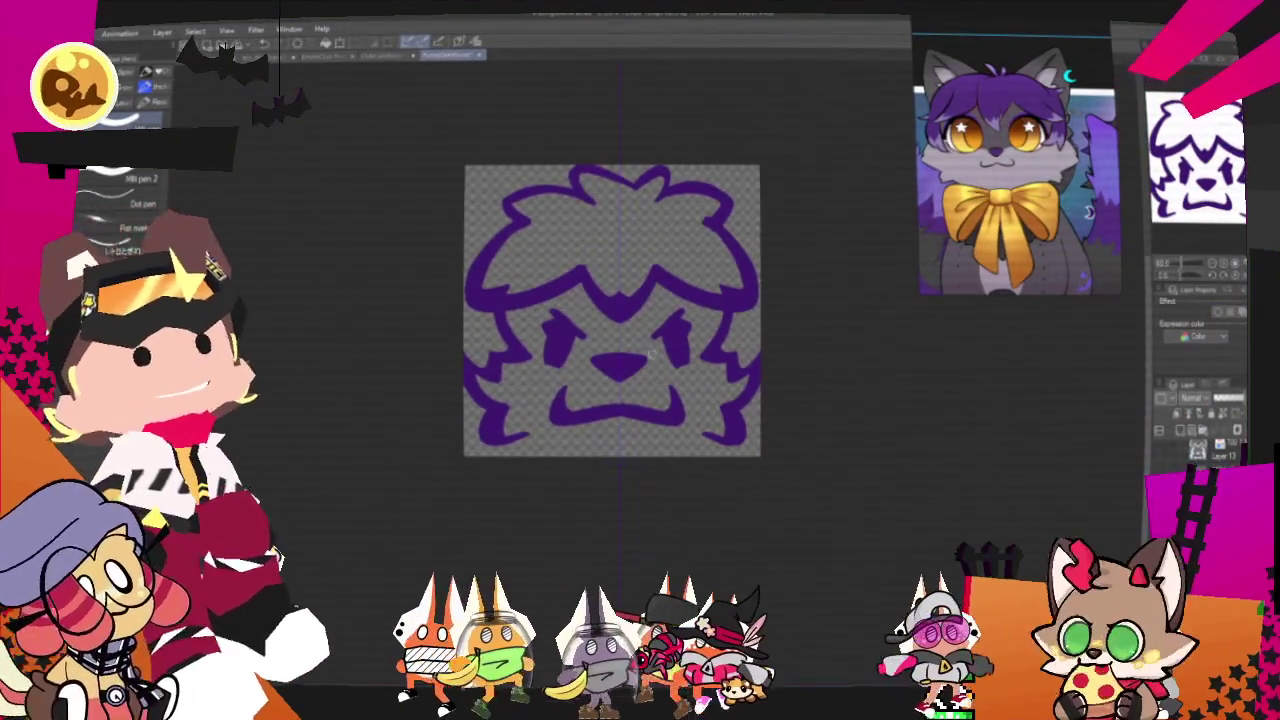
pyautogui.click(72, 33)
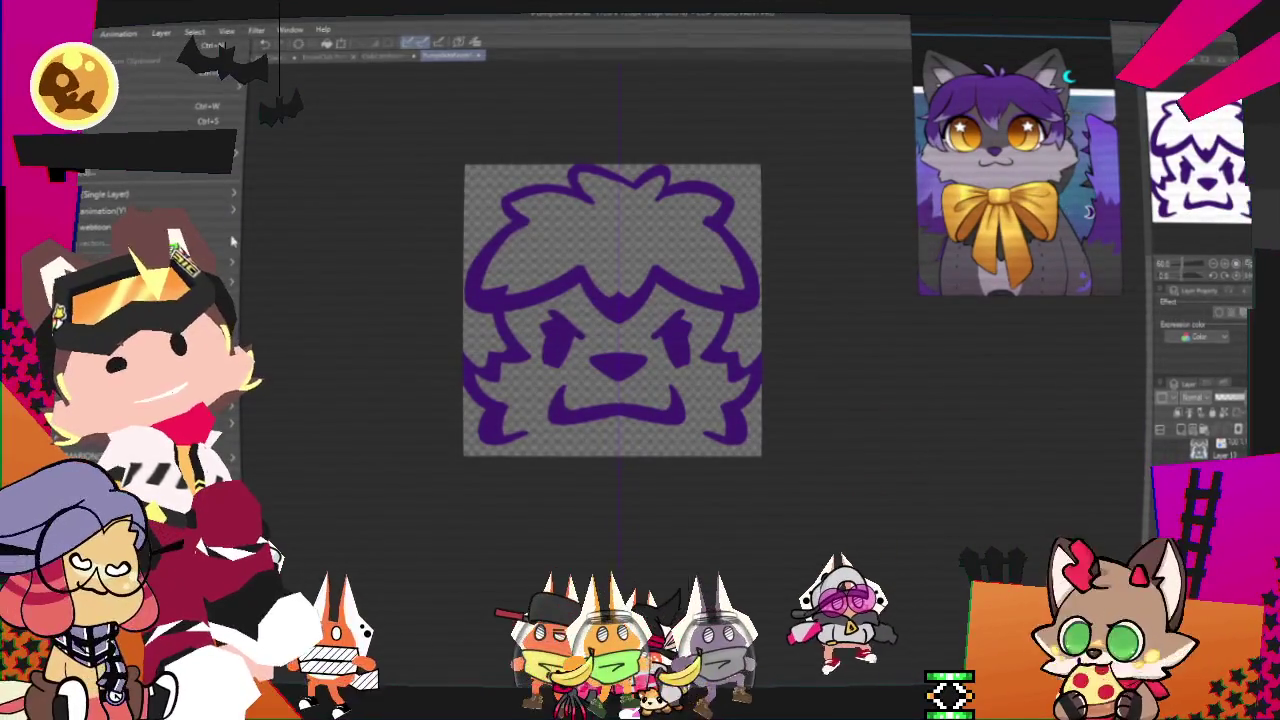
pyautogui.click(316, 248)
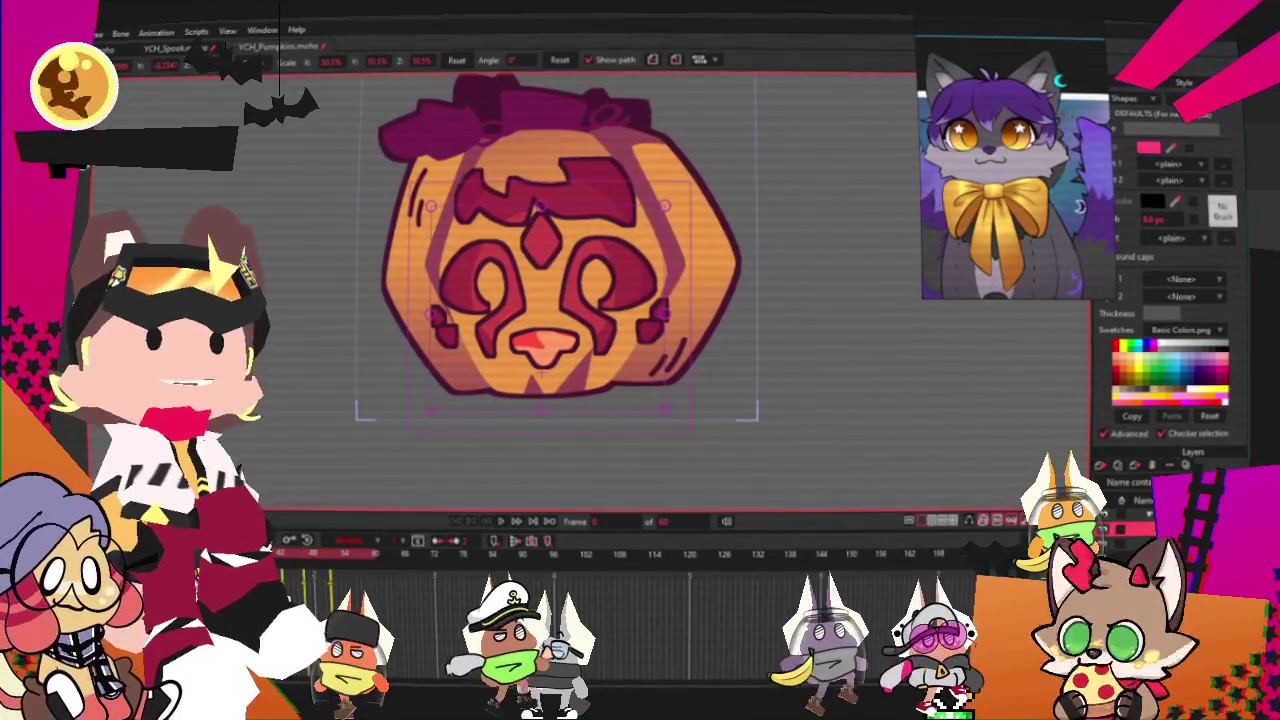
# - Shrink the pumpkin's face layer, replace its image with the Sinny emote, and render a preview
pyautogui.moveTo(757, 418)
pyautogui.mouseDown()
pyautogui.moveTo(651, 363)
pyautogui.moveTo(718, 440)
pyautogui.mouseUp()
pyautogui.doubleClick(1120, 527)
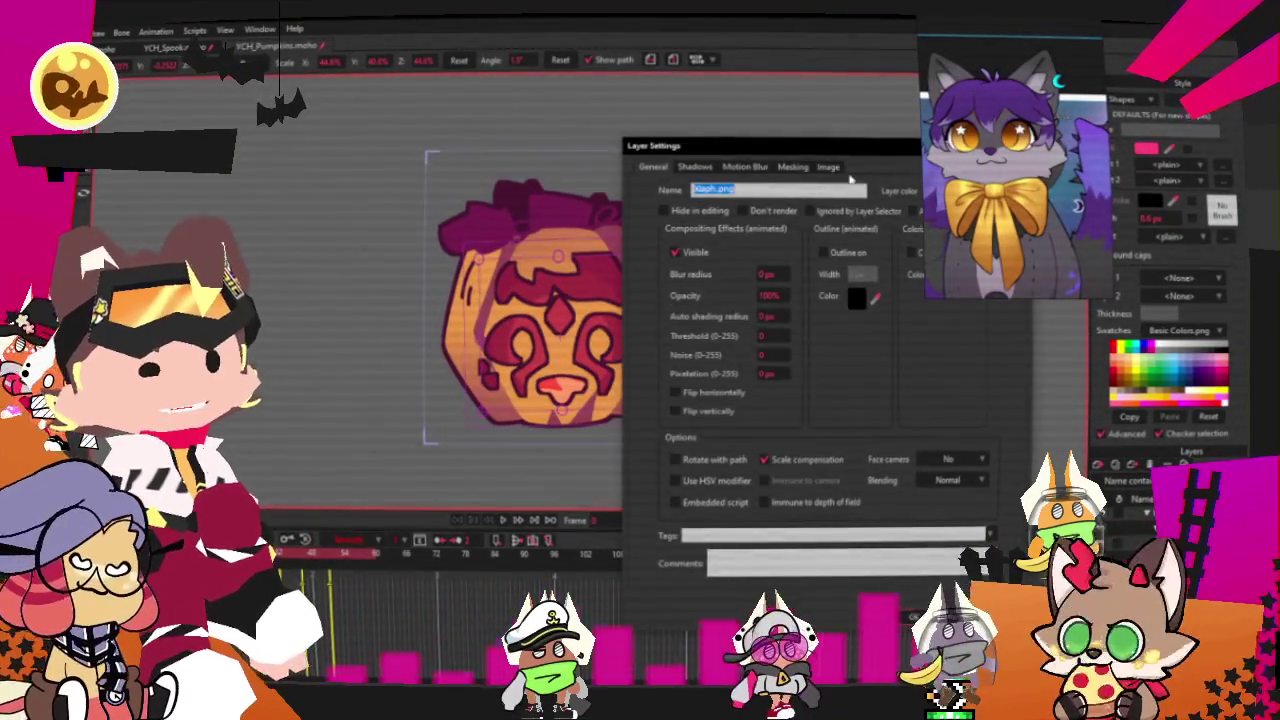
pyautogui.click(829, 167)
pyautogui.click(775, 212)
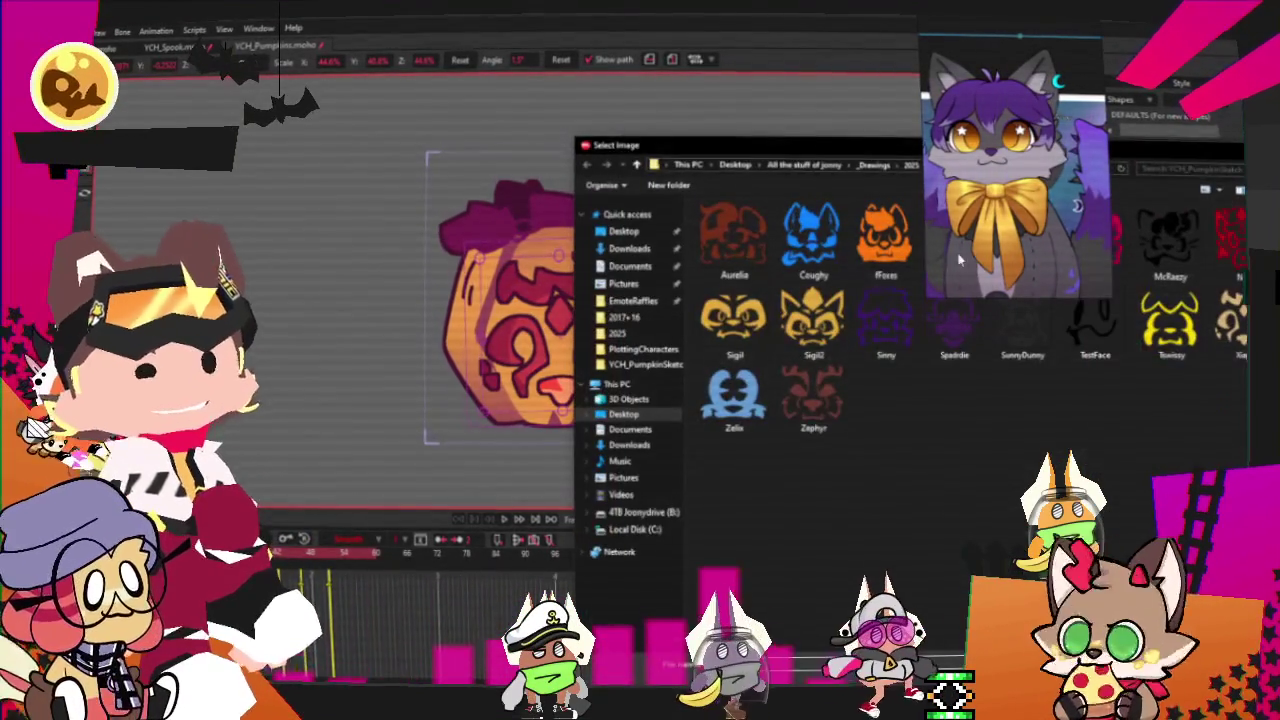
pyautogui.doubleClick(885, 320)
pyautogui.press('Return')
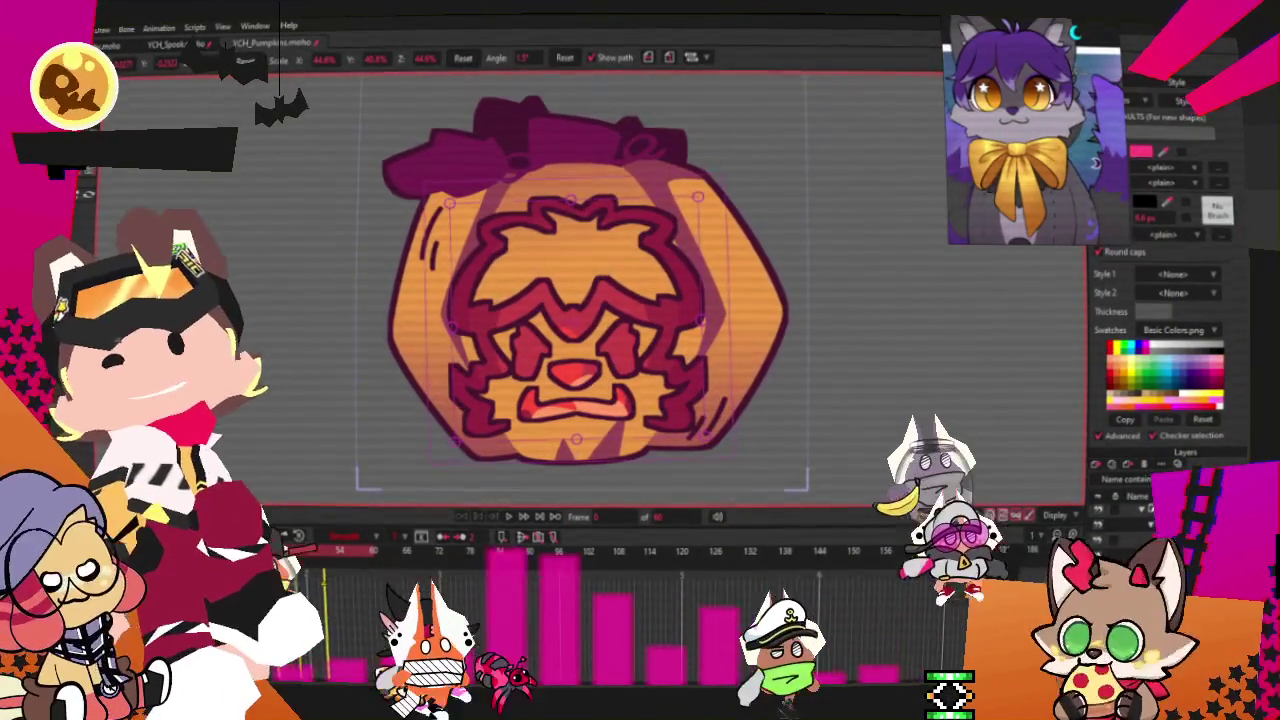
pyautogui.hotkey('alt', 'f')
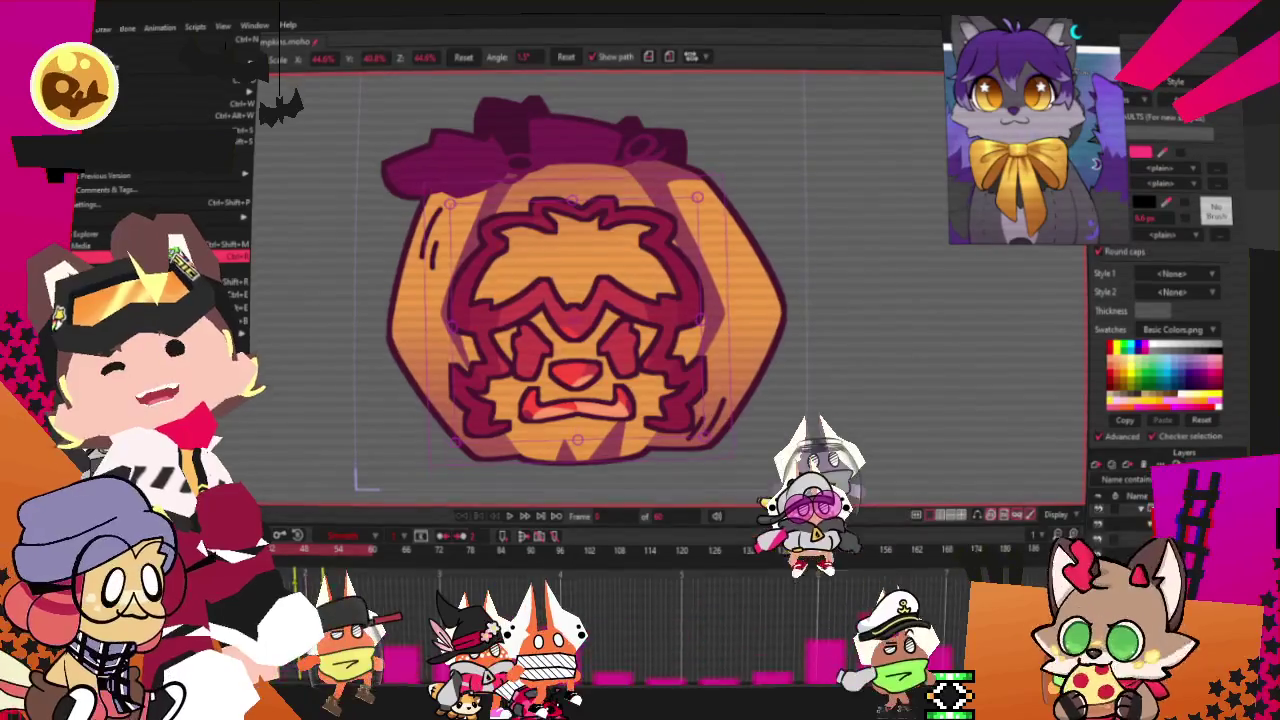
pyautogui.press('Return')
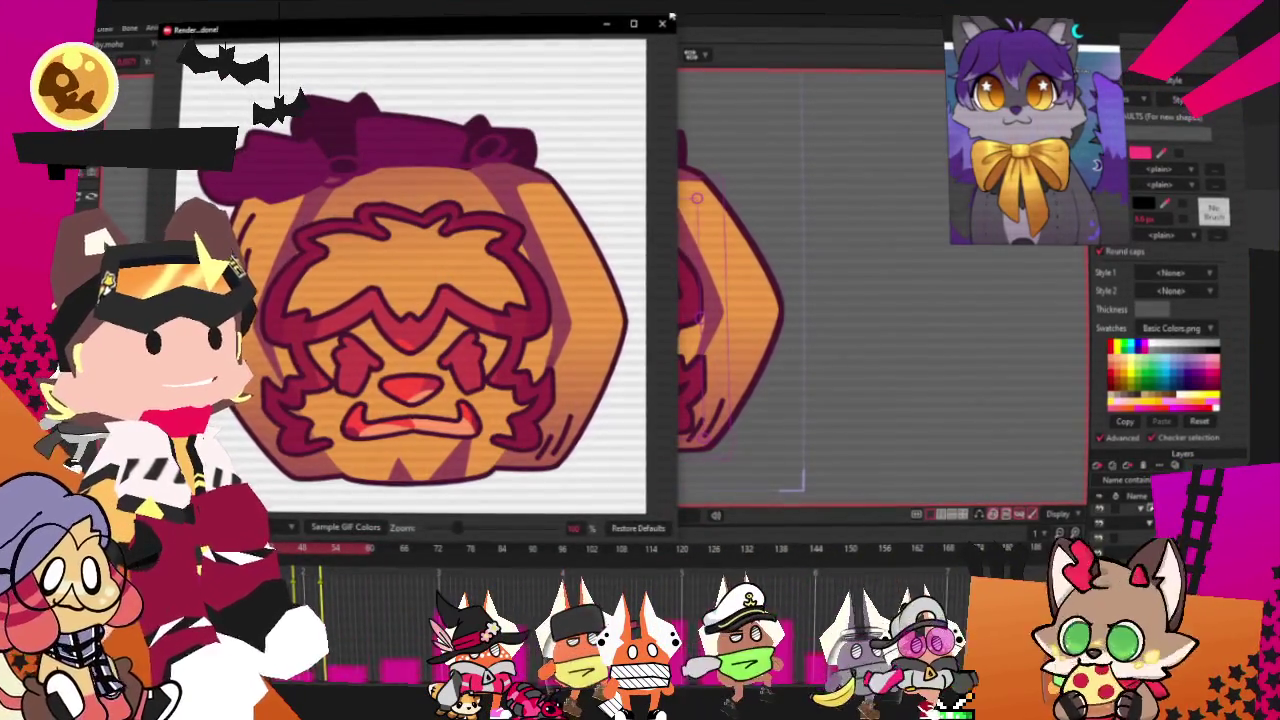
# - Close the Render preview window and dismiss the File menu without choosing anything
pyautogui.click(718, 186)
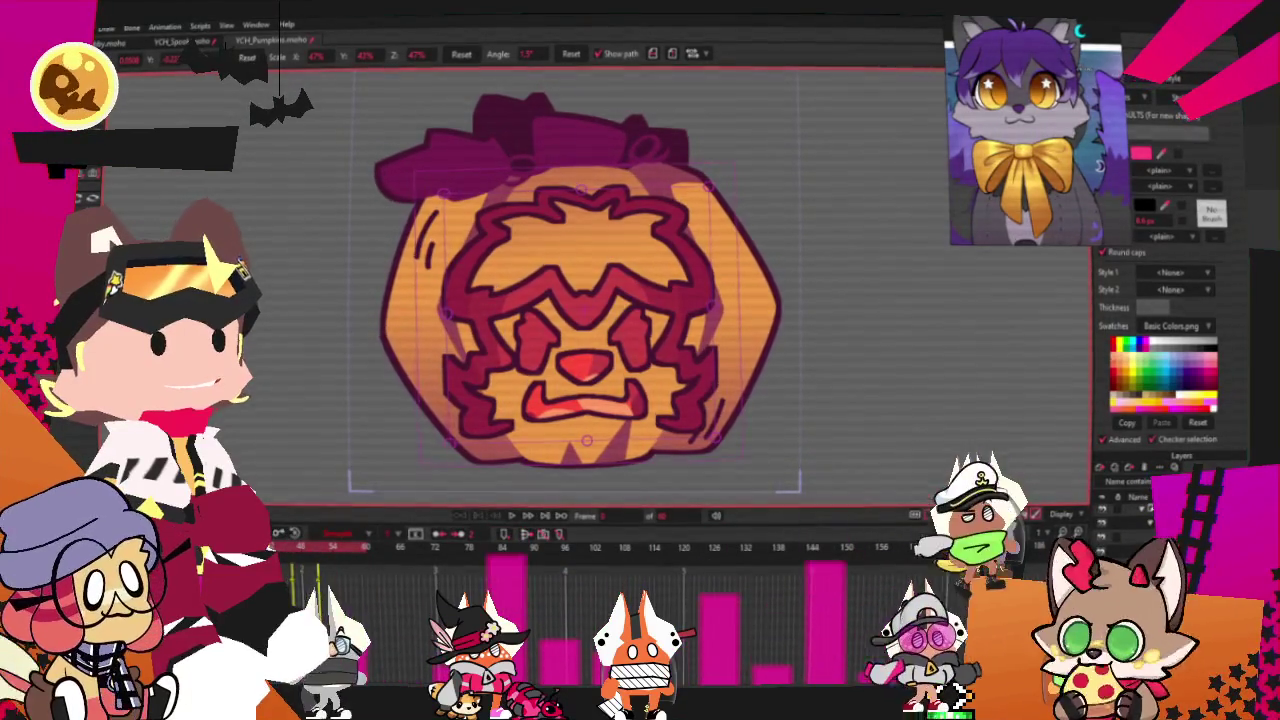
pyautogui.hotkey('alt', 'f')
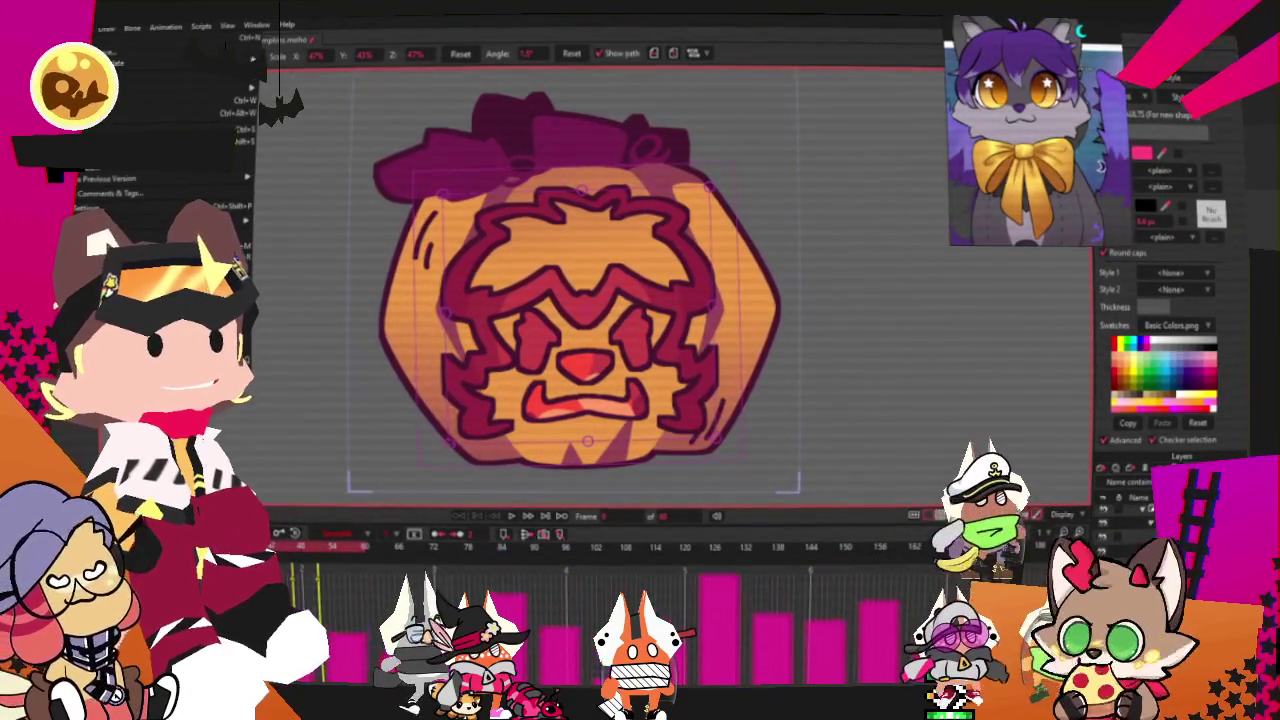
pyautogui.press('Escape')
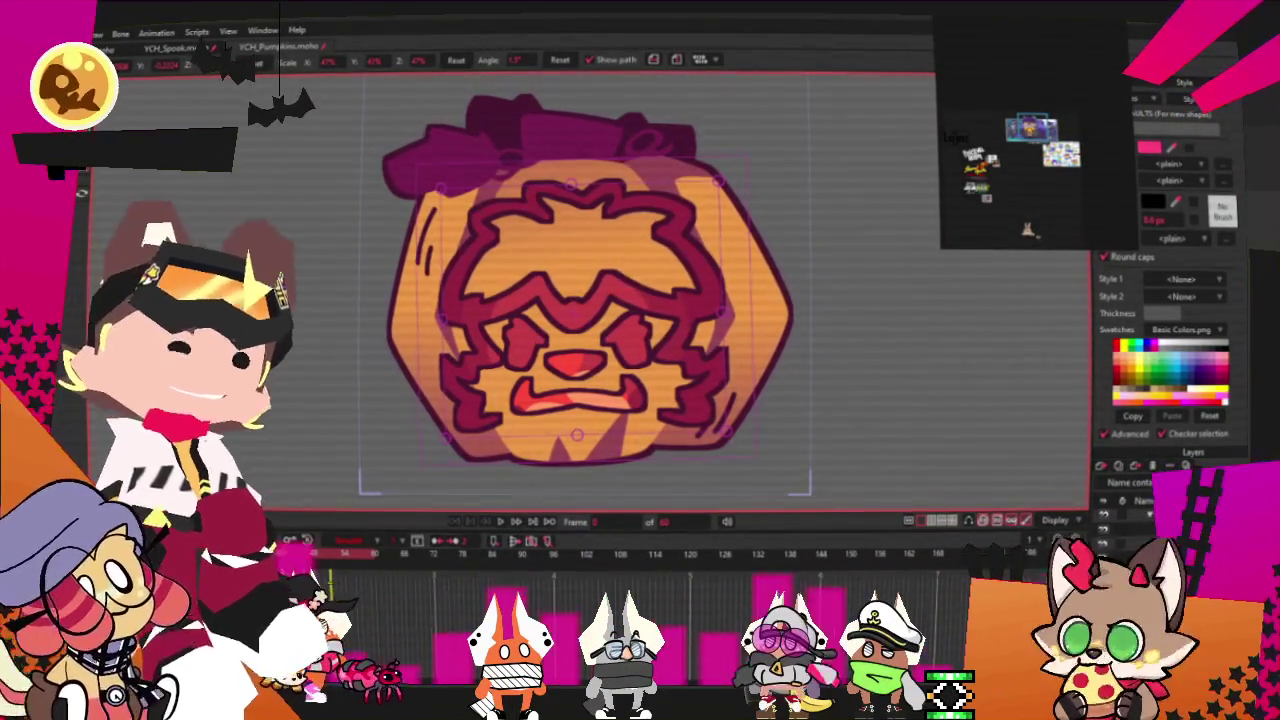
# - Scroll down and back up while switching from Moho to the purple face in Clip Studio Paint
pyautogui.scroll(-3, 1020, 104)
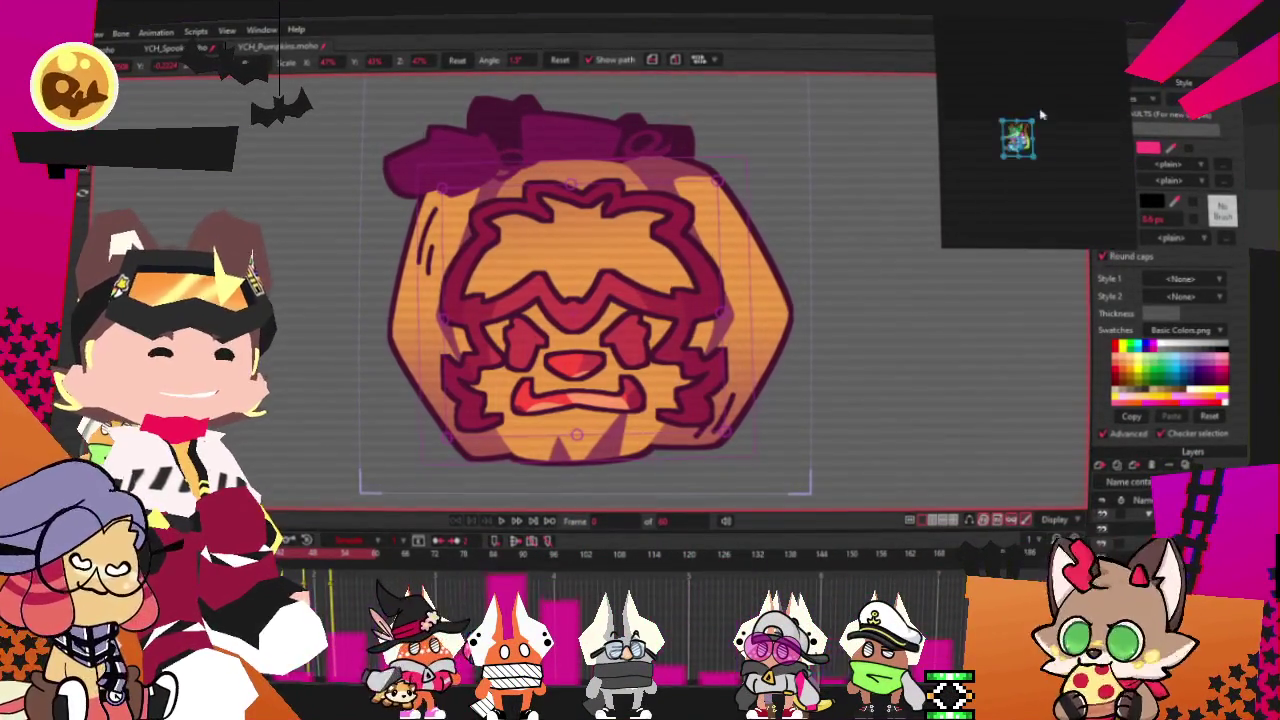
pyautogui.scroll(2, 1062, 70)
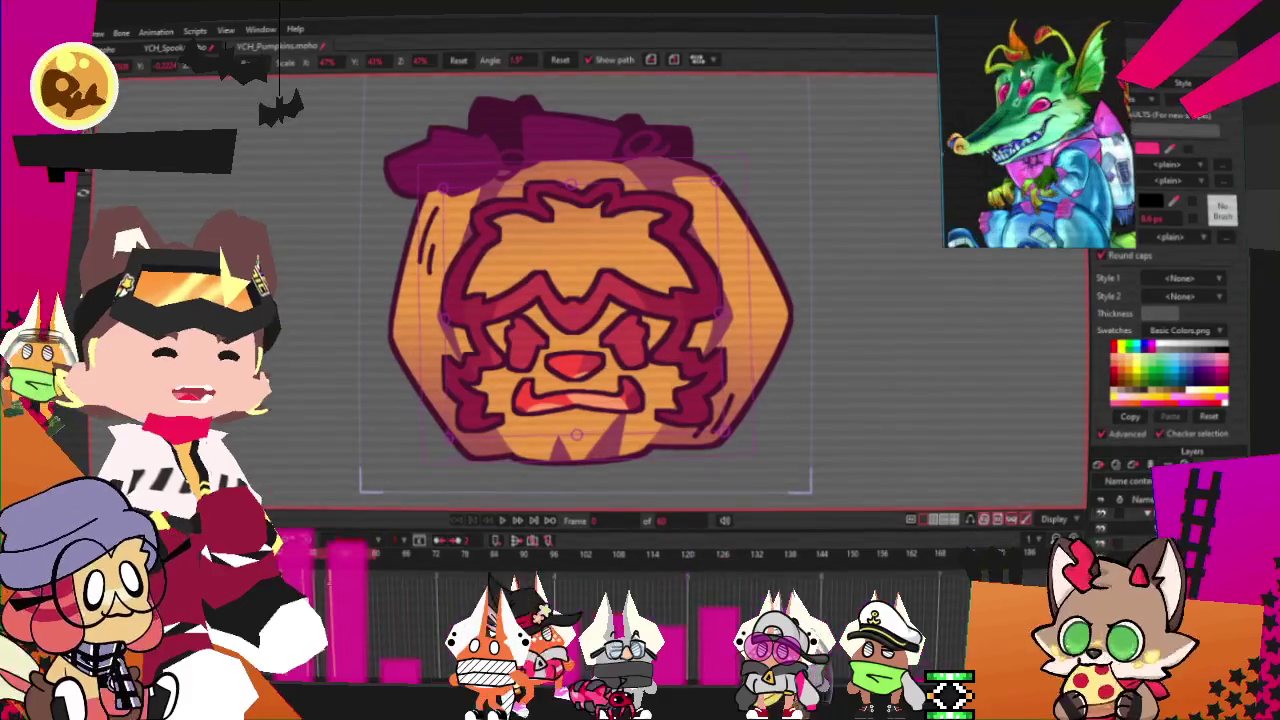
pyautogui.scroll(2, 1040, 130)
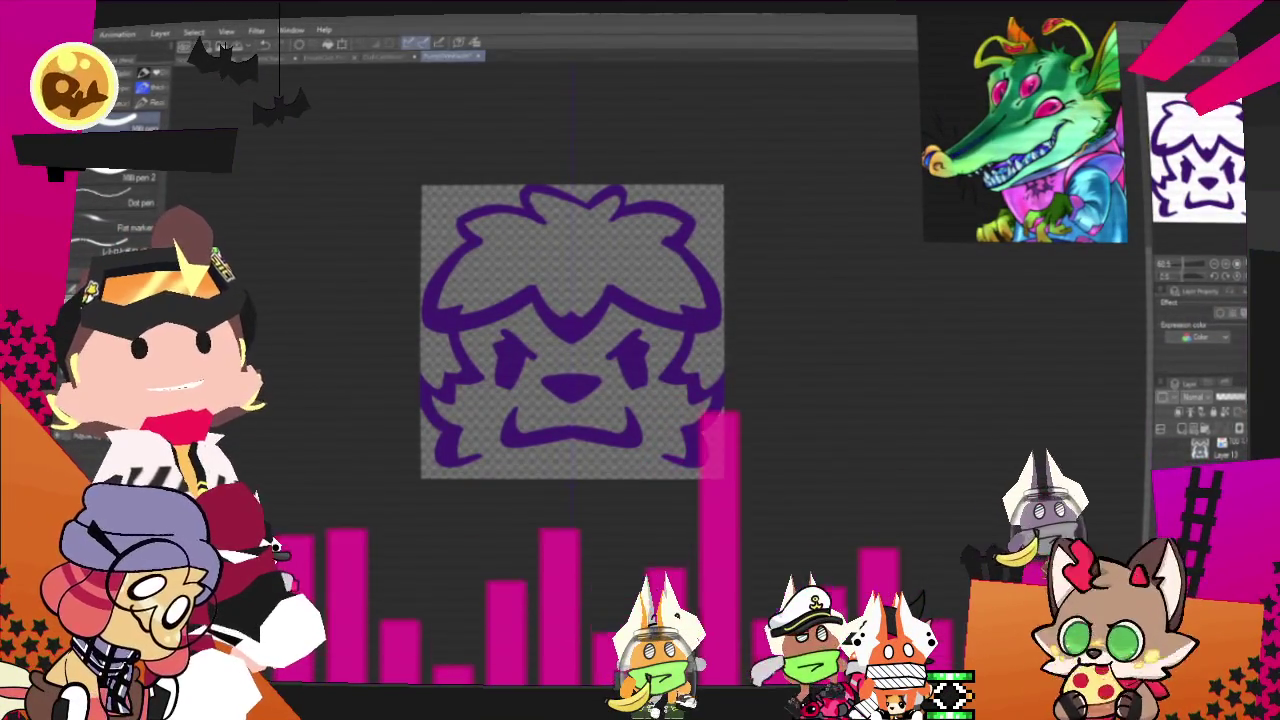
# - Delete the purple cat face from the layer to leave a blank transparent canvas
pyautogui.scroll(1, 636, 392)
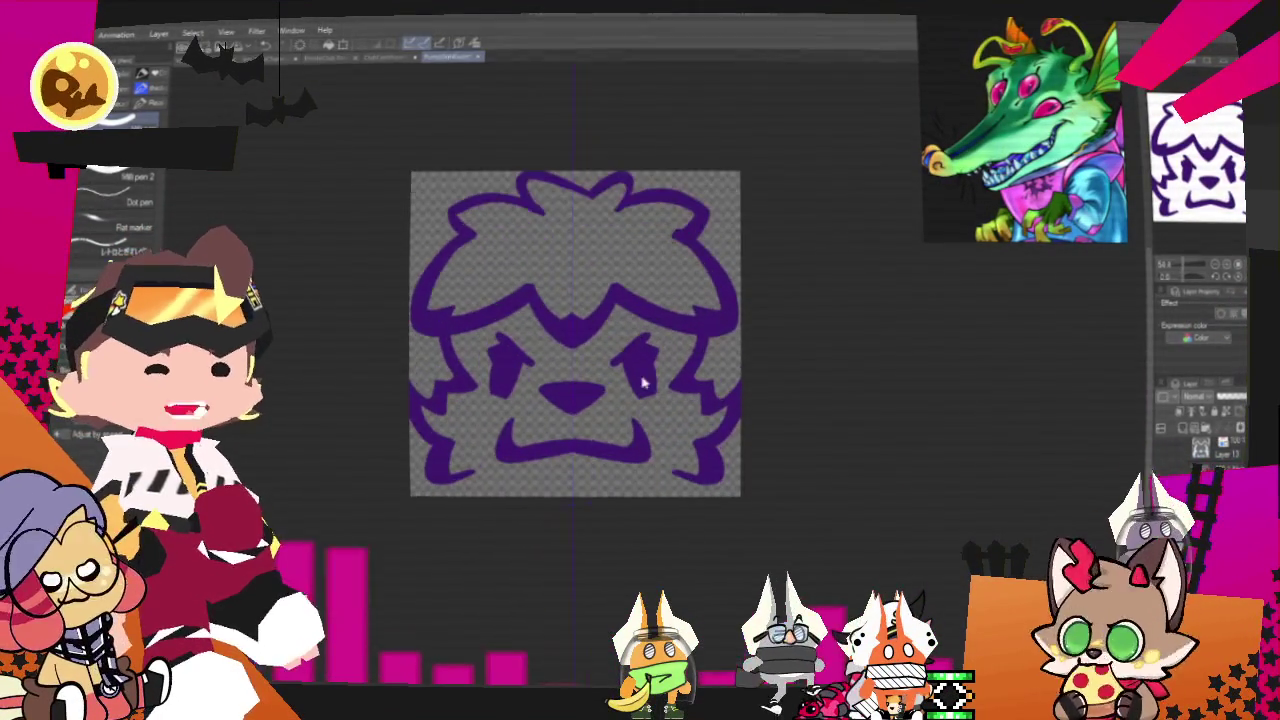
pyautogui.press('Delete')
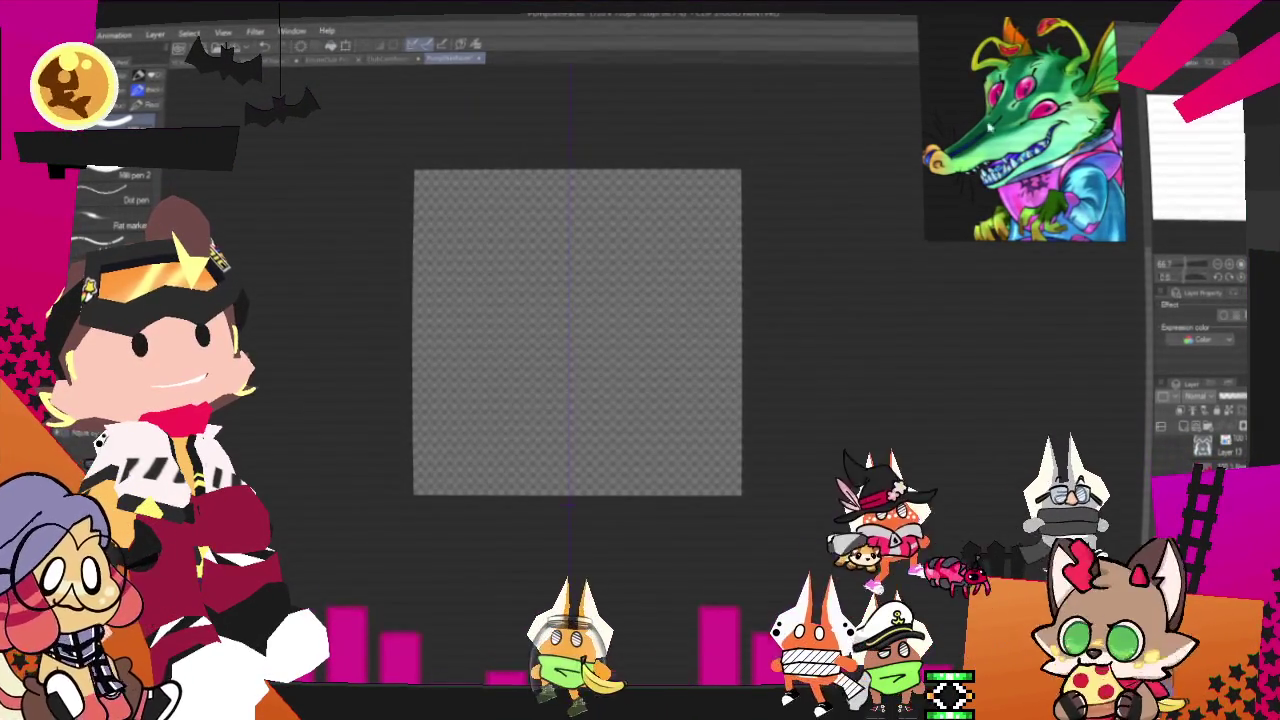
pyautogui.scroll(1, 644, 318)
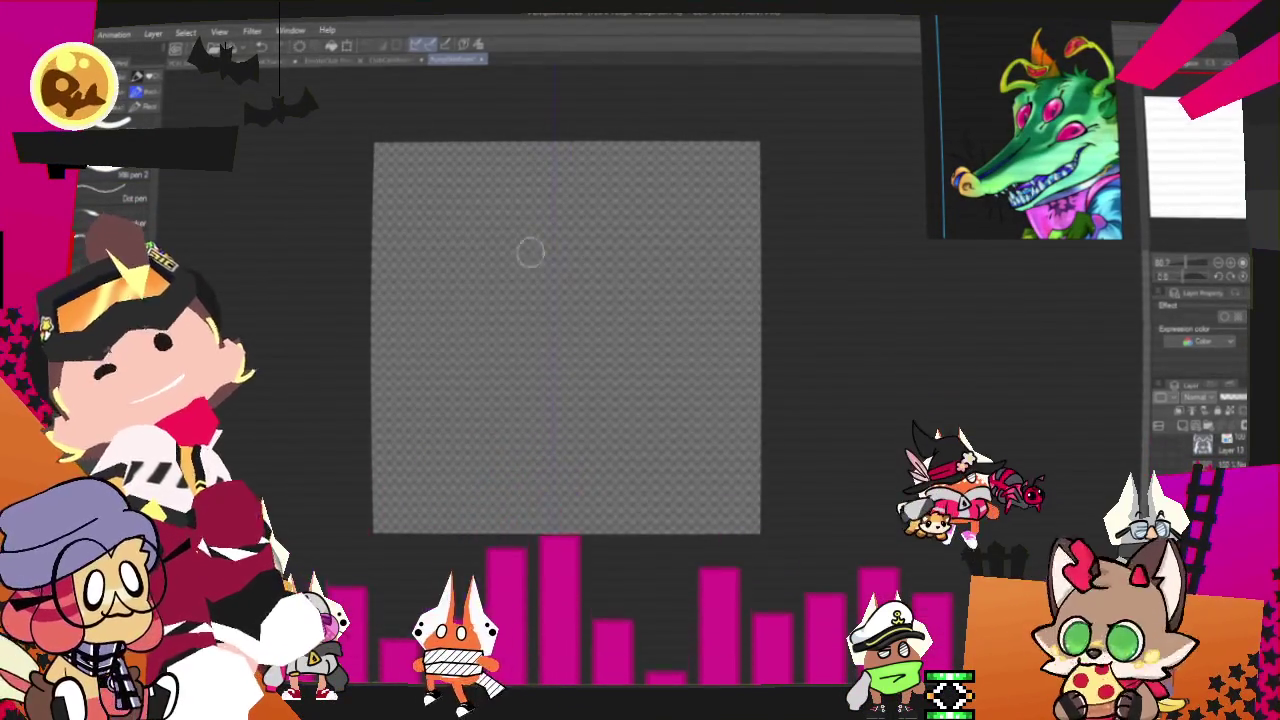
# - Paint the red diamond and slanted eyes, then transform them to sit higher on the canvas
pyautogui.moveTo(575, 224); pyautogui.dragTo(530, 233)
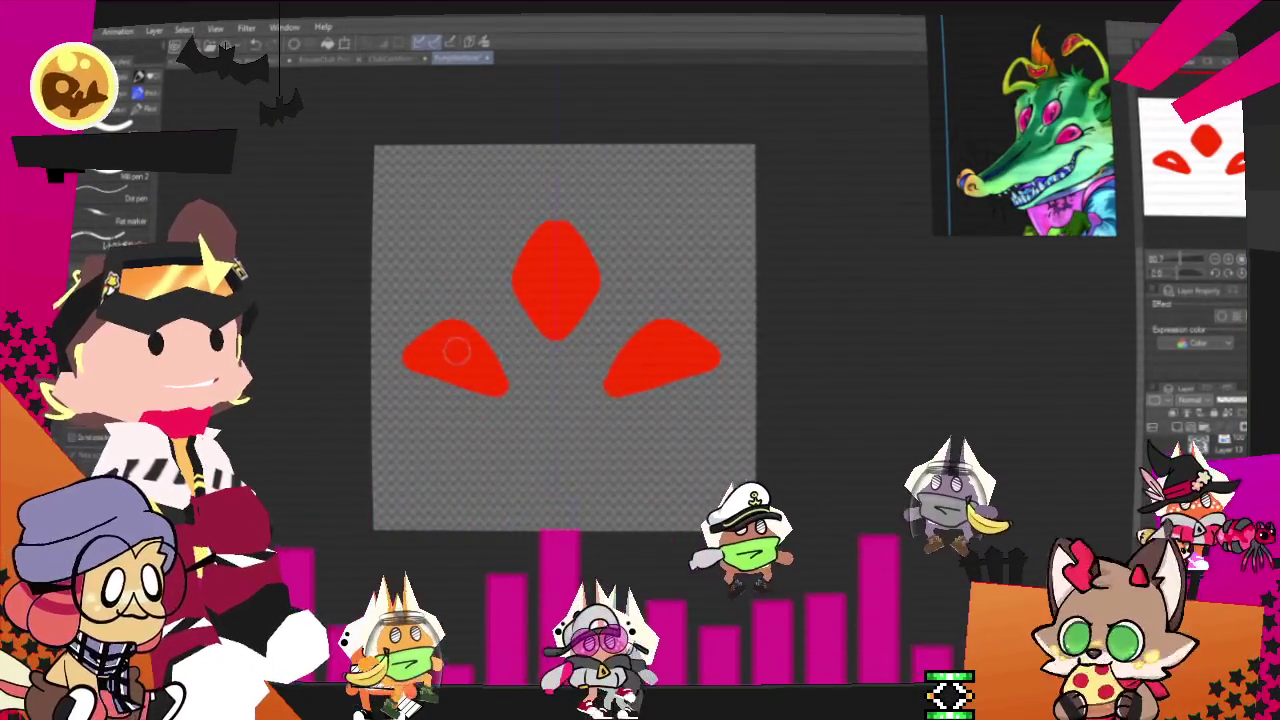
pyautogui.hotkey('ctrl', 't')
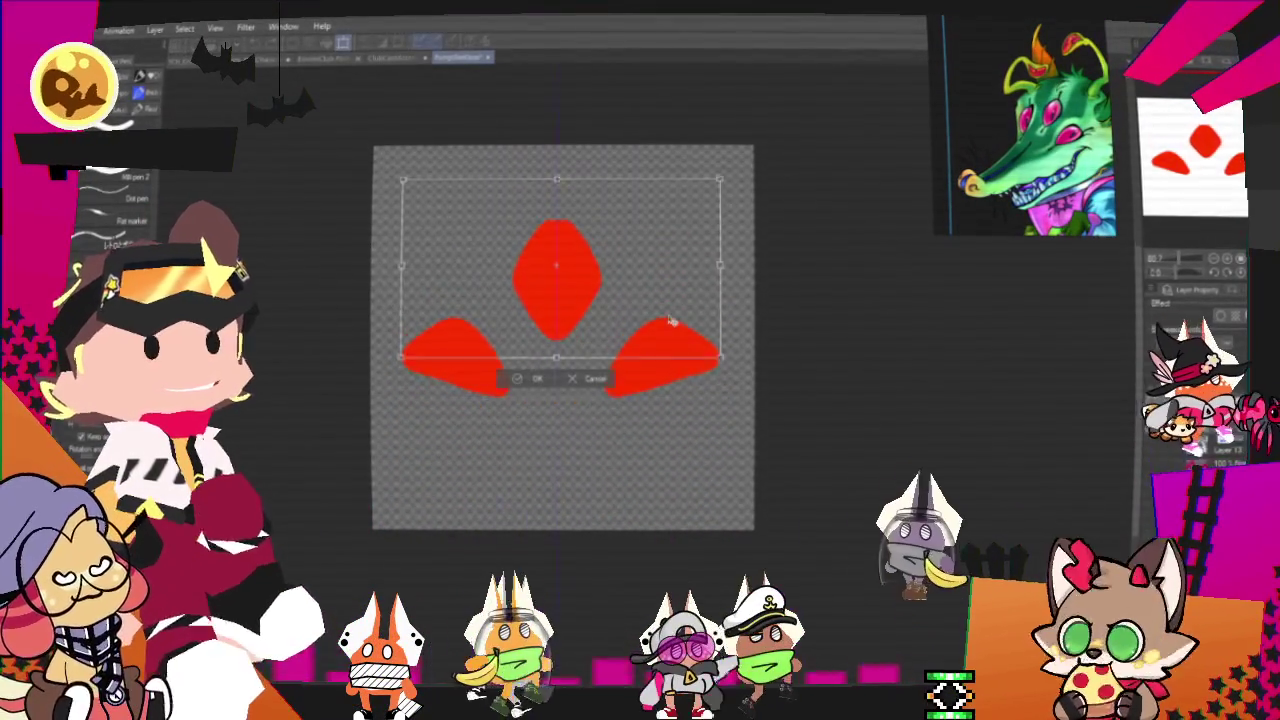
pyautogui.moveTo(672, 349); pyautogui.dragTo(660, 305)
pyautogui.click(522, 375)
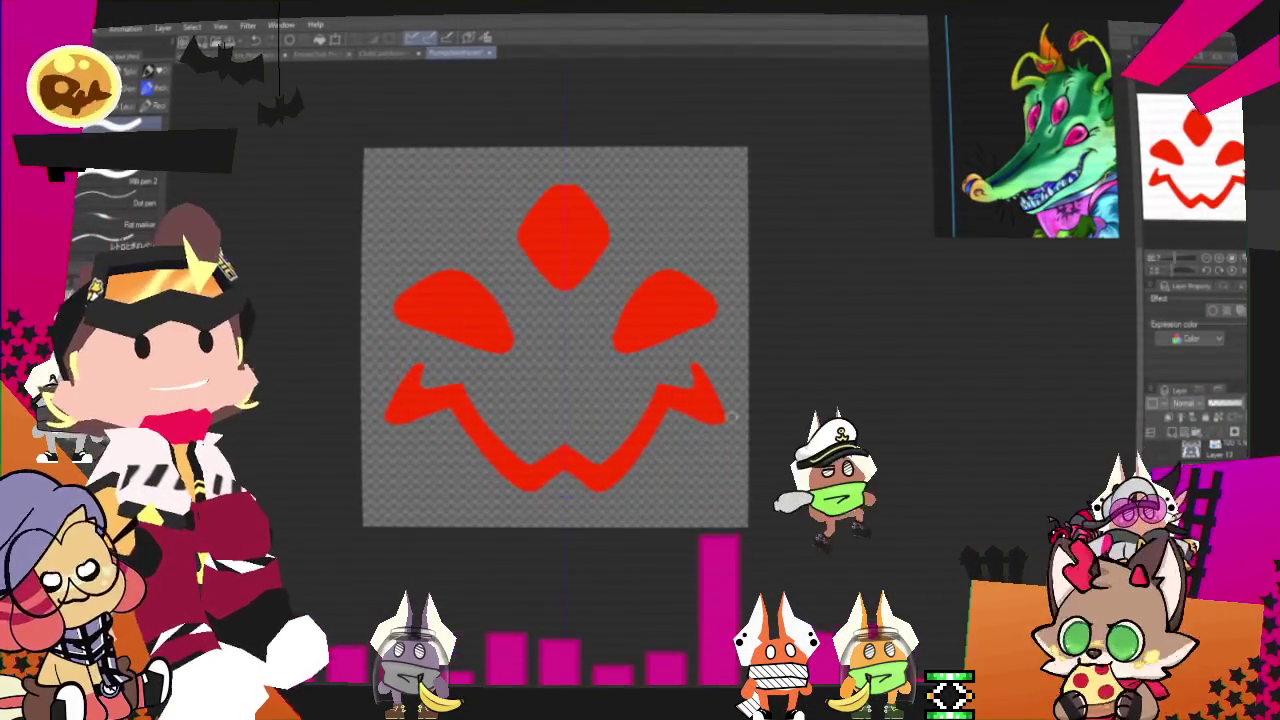
# - Undo two stray strokes, fill the mouth solid red and outline a hollow red nose mid-face
pyautogui.hotkey('ctrl', 'z')
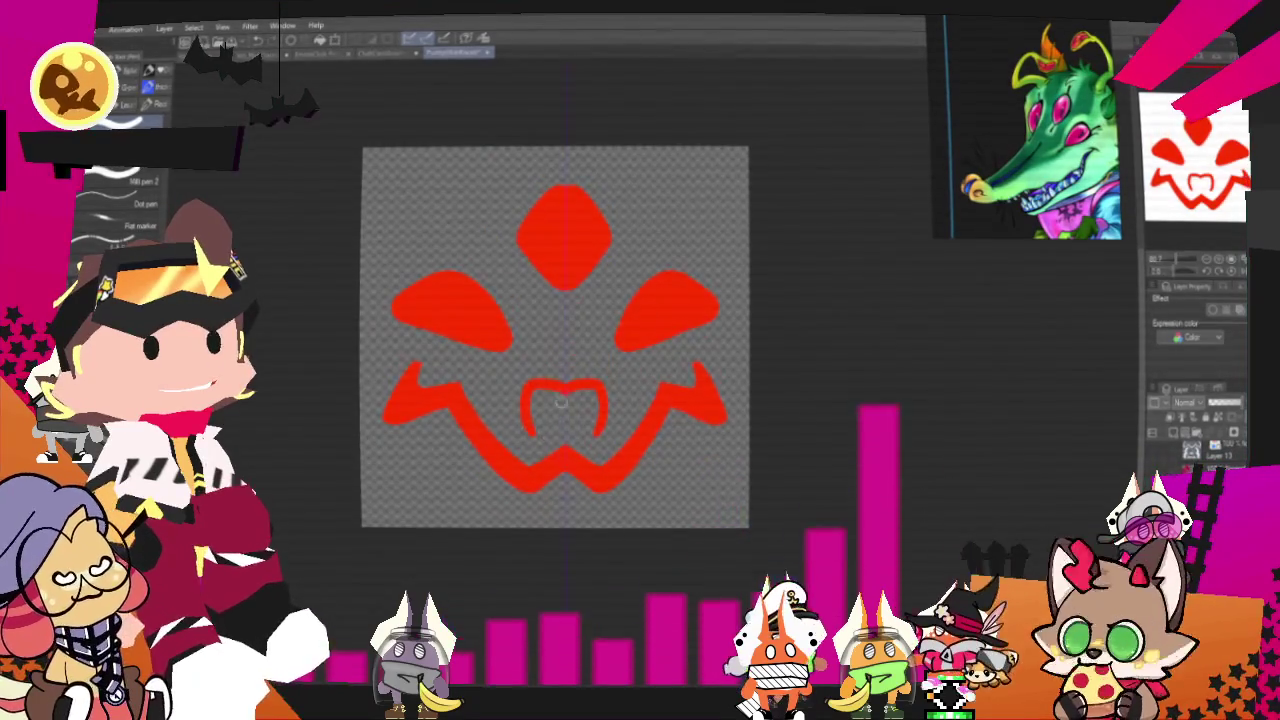
pyautogui.hotkey('ctrl', 'z')
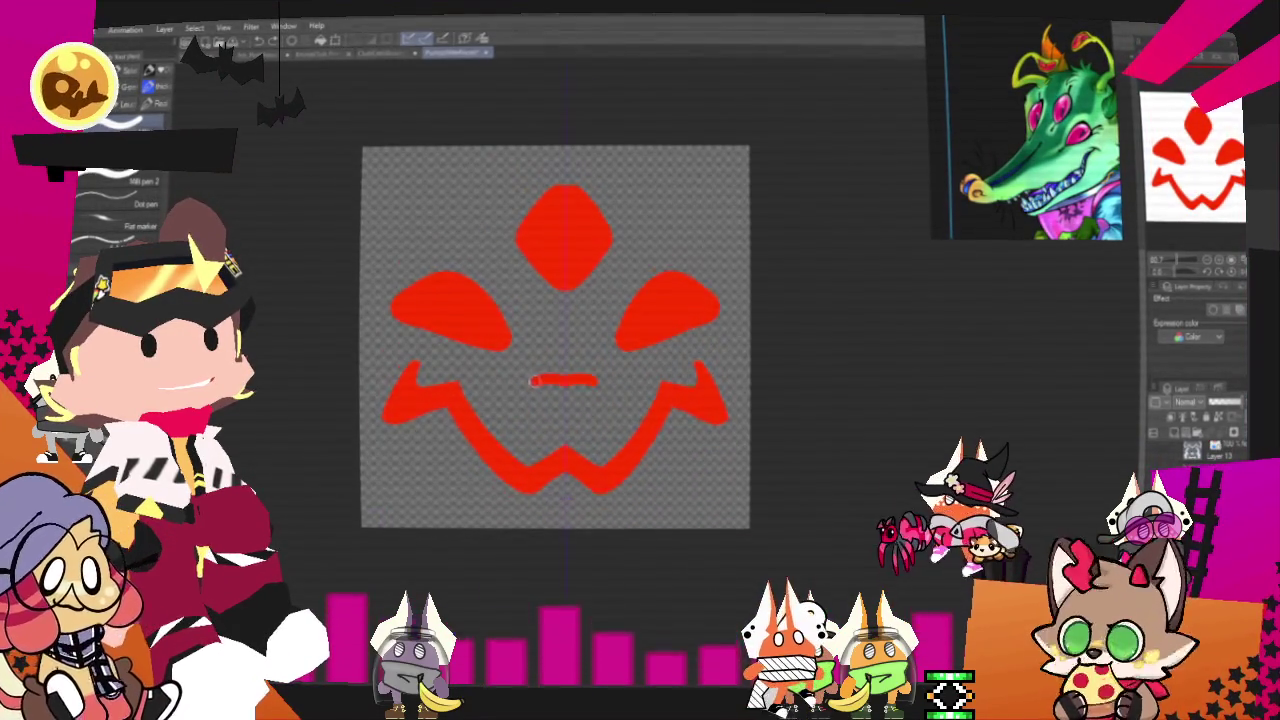
pyautogui.click(567, 383)
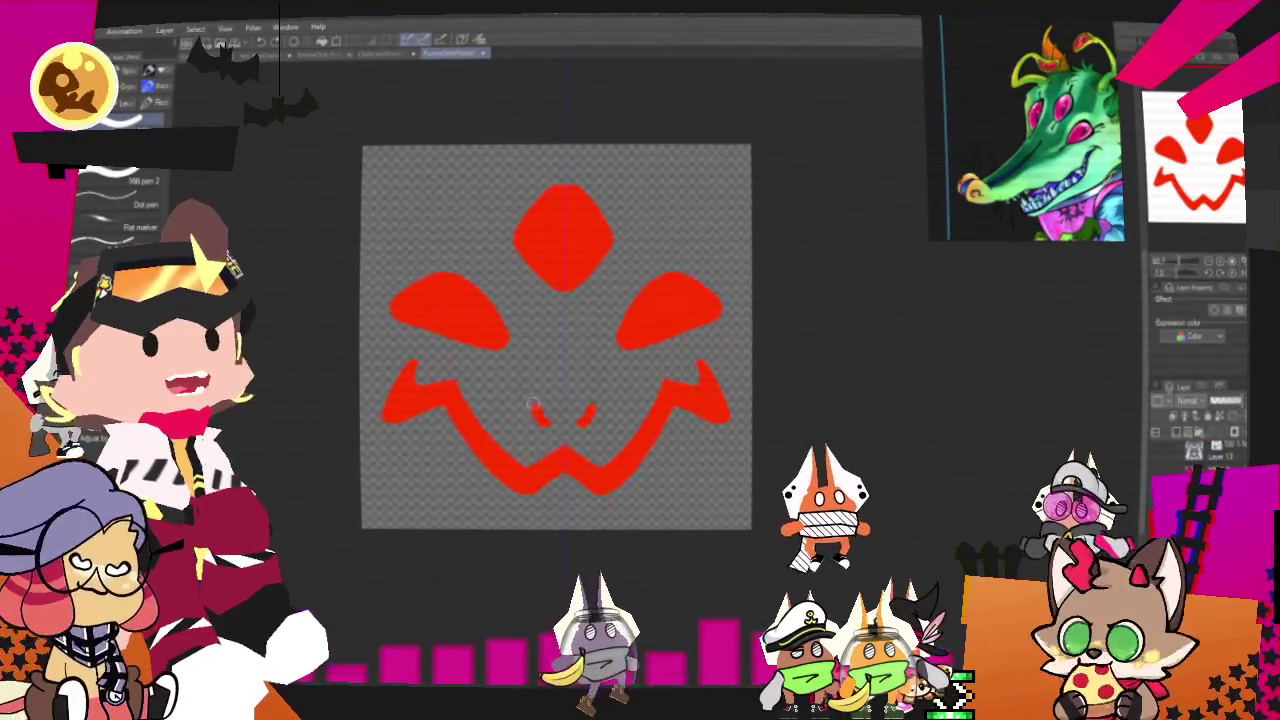
pyautogui.moveTo(530, 372); pyautogui.dragTo(566, 378)
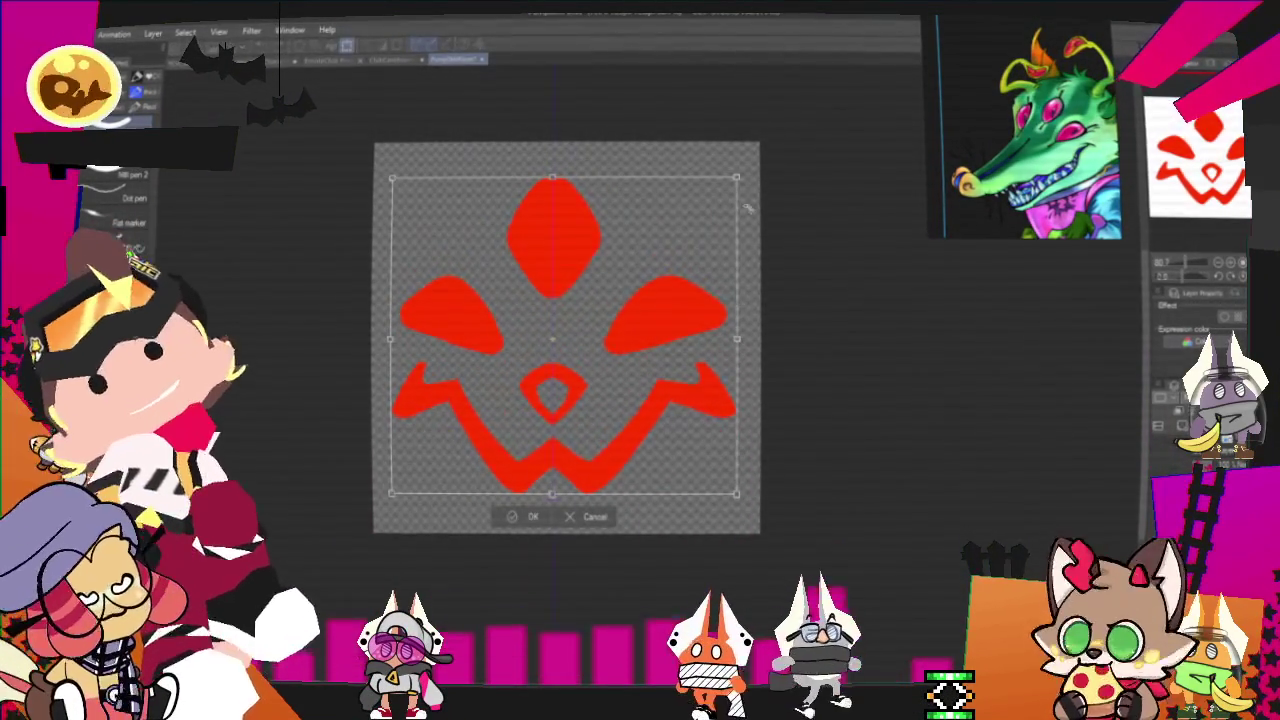
# - Scale the red face down slightly and add two slanted red eyebrows above it
pyautogui.moveTo(740, 222); pyautogui.dragTo(683, 393)
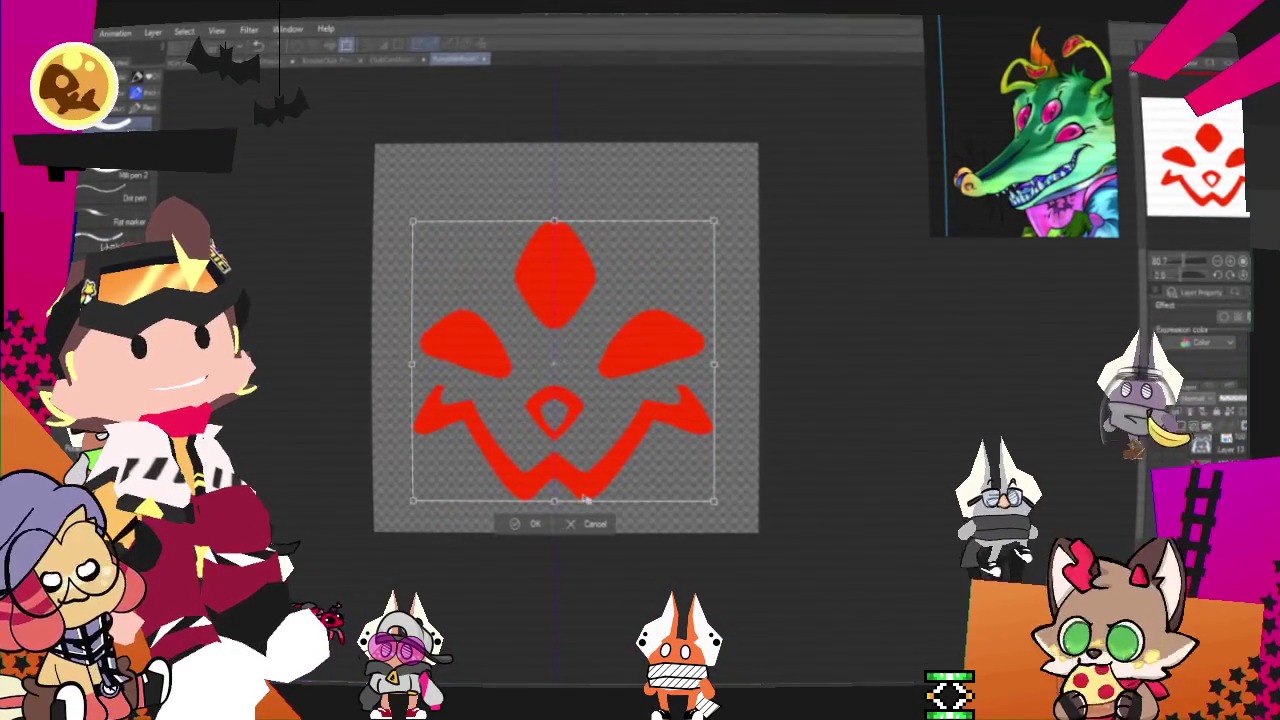
pyautogui.press('Return')
pyautogui.moveTo(443, 190); pyautogui.dragTo(490, 240)
pyautogui.moveTo(625, 240); pyautogui.dragTo(675, 193)
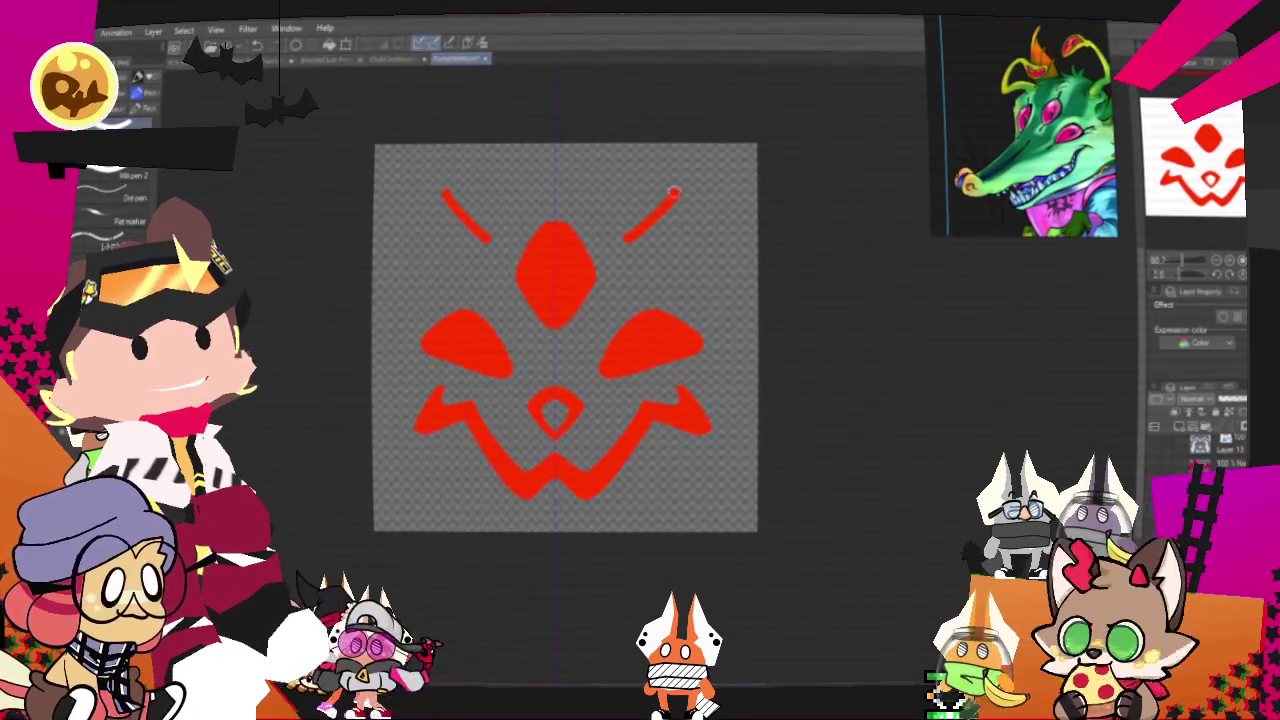